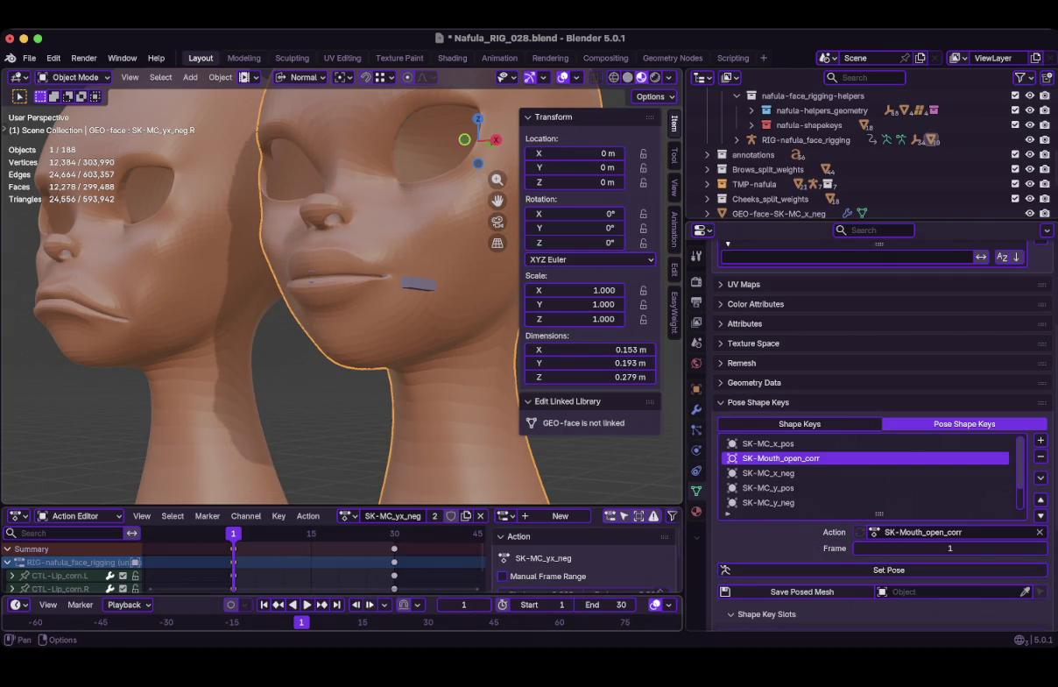
Preview frames 30 and 1, then set the SK-Mouth_open_corr pose key to frame 30
key(Up)
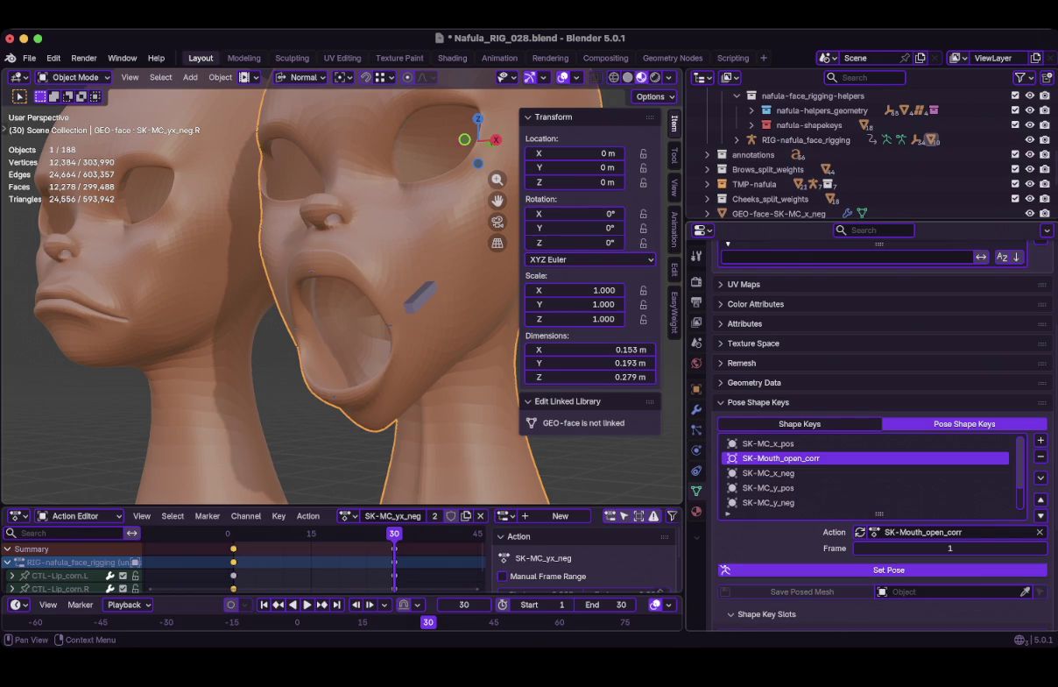
key(Down)
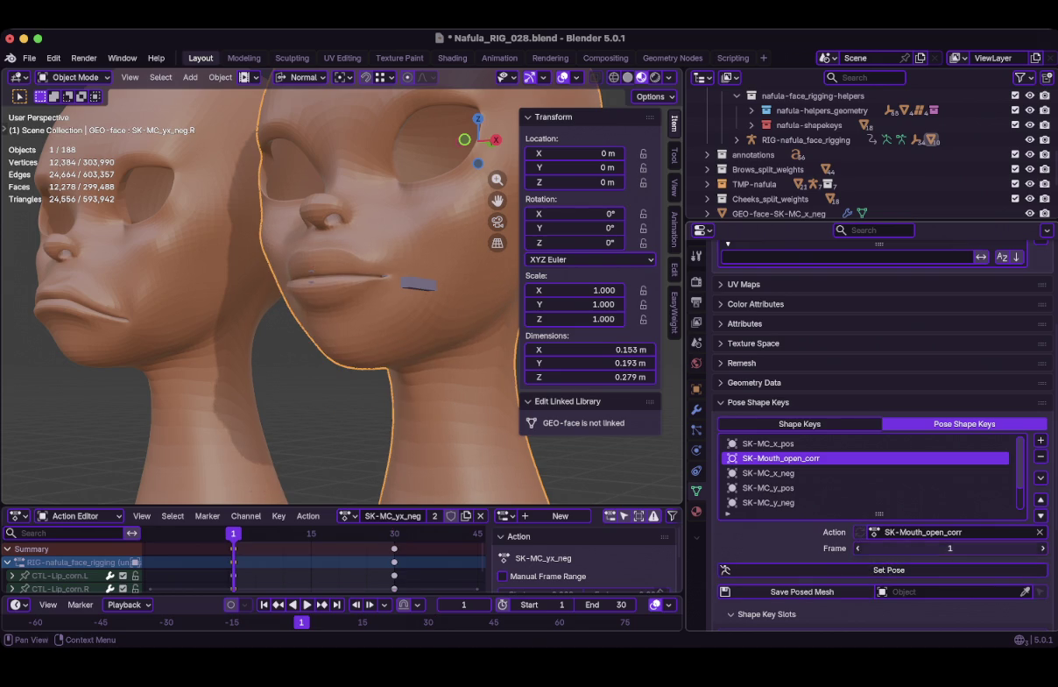
click(951, 548)
text(30)
key(Return)
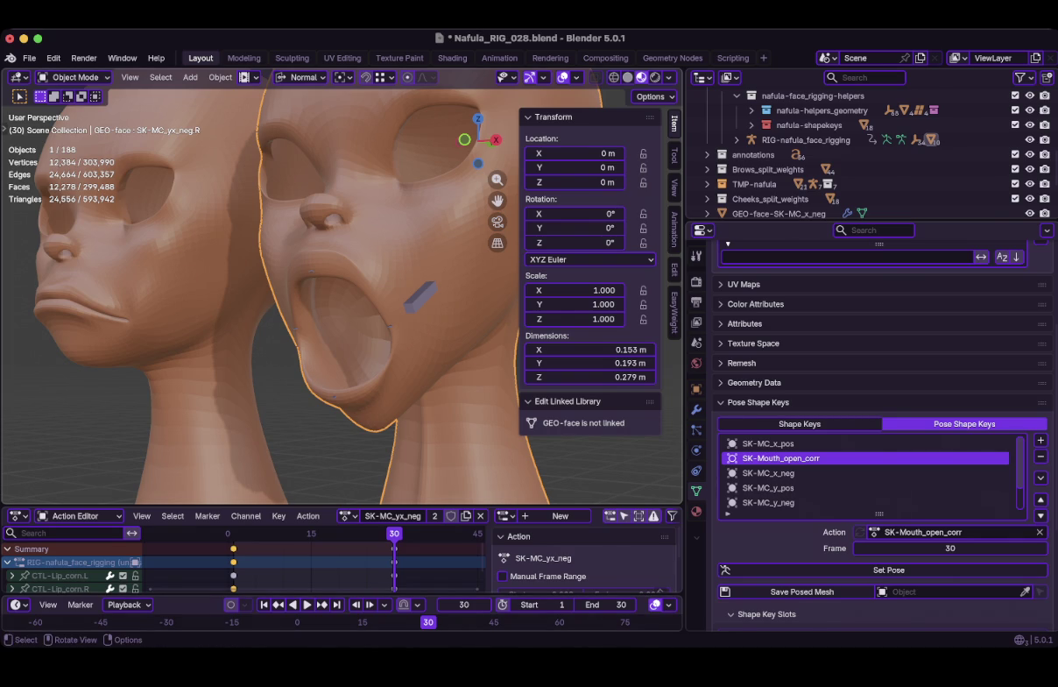
scroll(263, 298, down, 5)
mouse_move(263, 298)
middle_down()
mouse_move(289, 298)
mouse_move(254, 324)
mouse_move(272, 315)
middle_up()
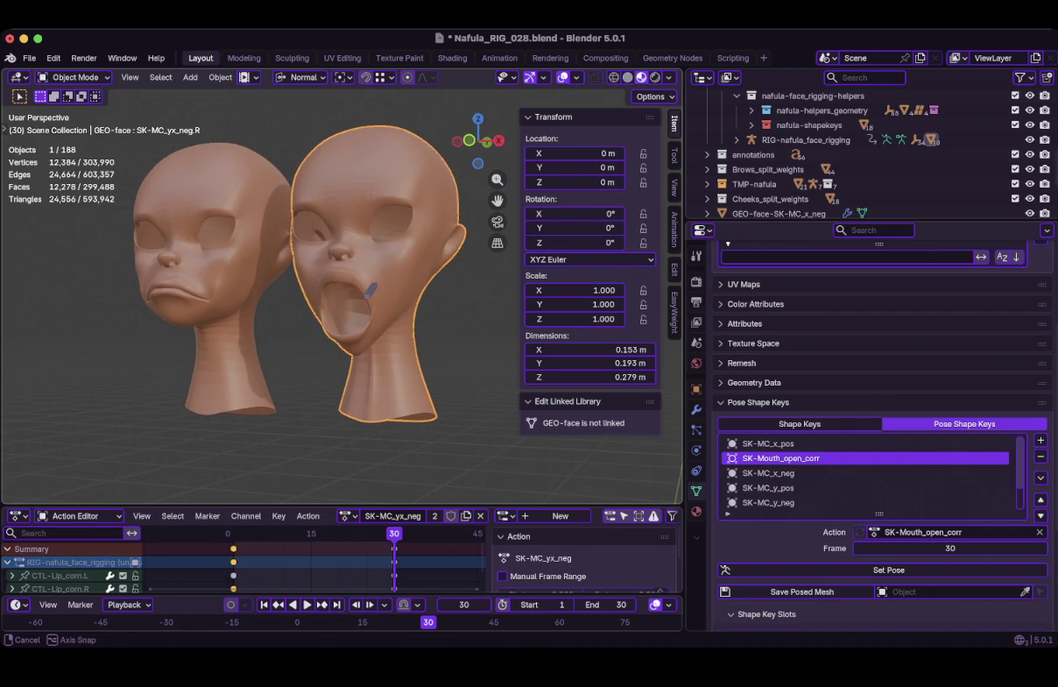
scroll(289, 281, up, 2)
scroll(289, 280, up, 2)
scroll(289, 280, down, 2)
scroll(289, 281, down, 2)
scroll(289, 281, down, 2)
middle_drag(354, 298, 389, 289)
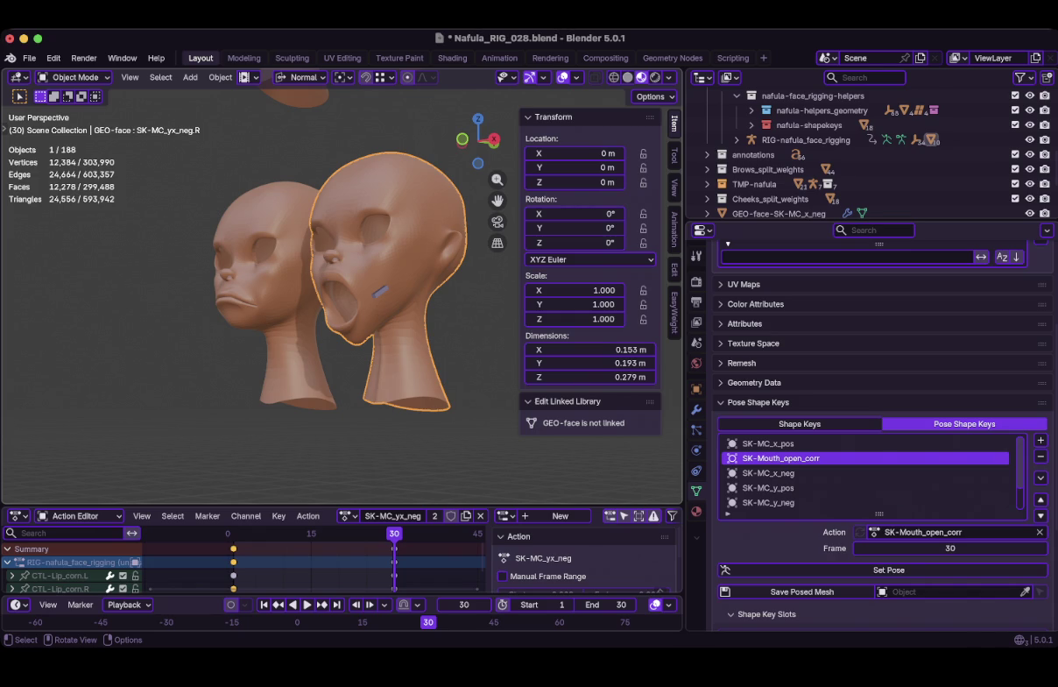
ctrl+middle_drag(377, 298, 377, 228)
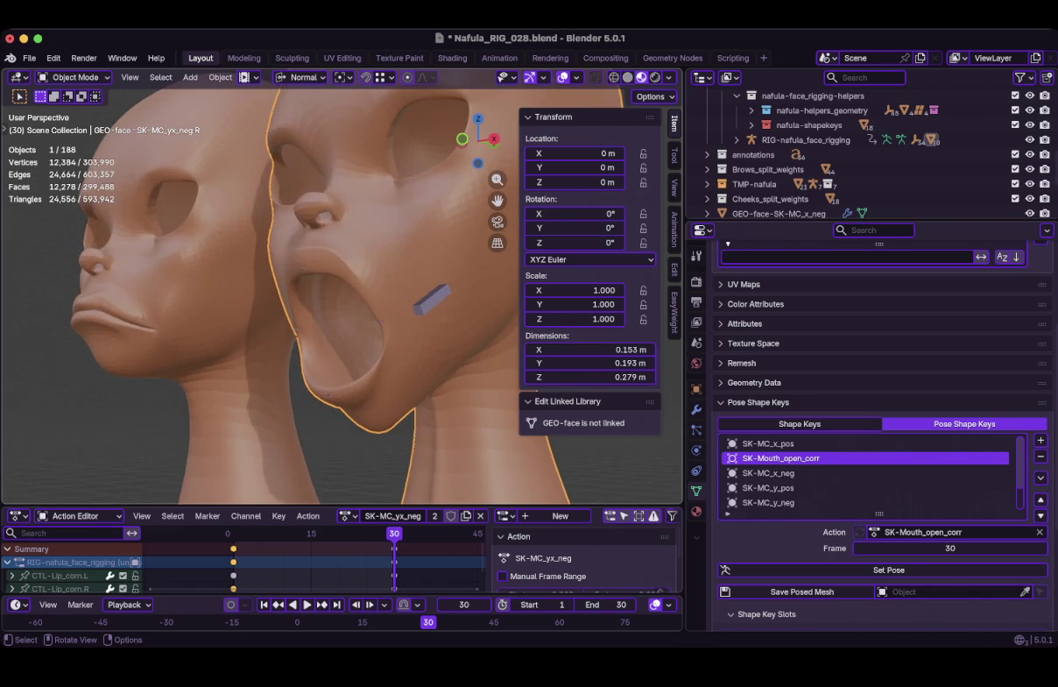
mouse_move(377, 298)
middle_down()
mouse_move(333, 298)
mouse_move(403, 293)
middle_up()
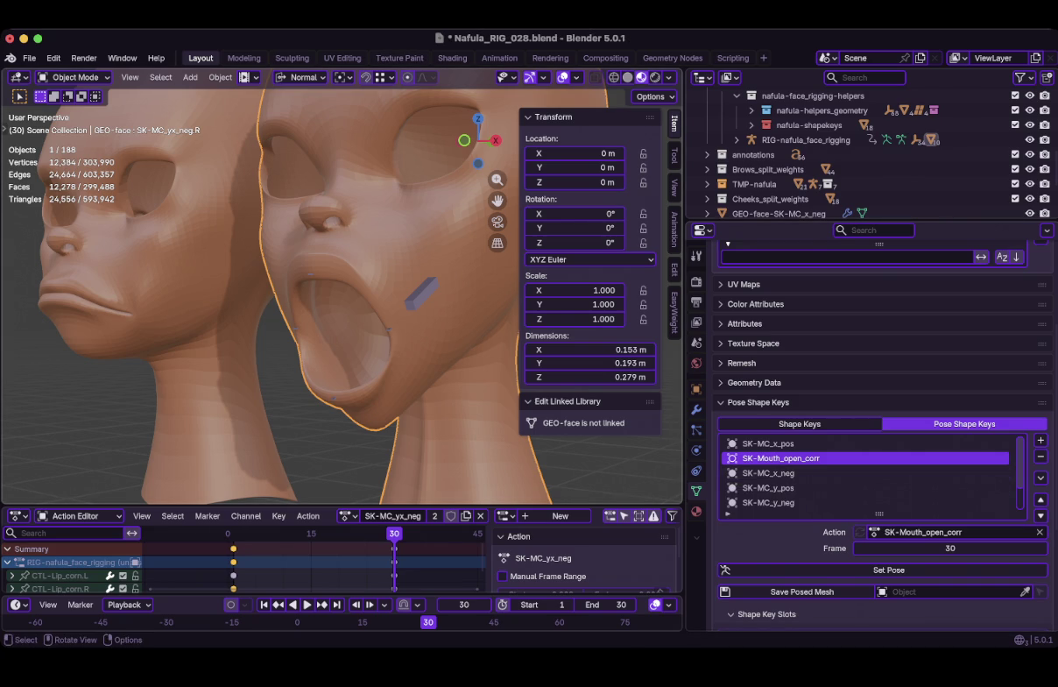
scroll(341, 289, down, 4)
scroll(341, 289, down, 1)
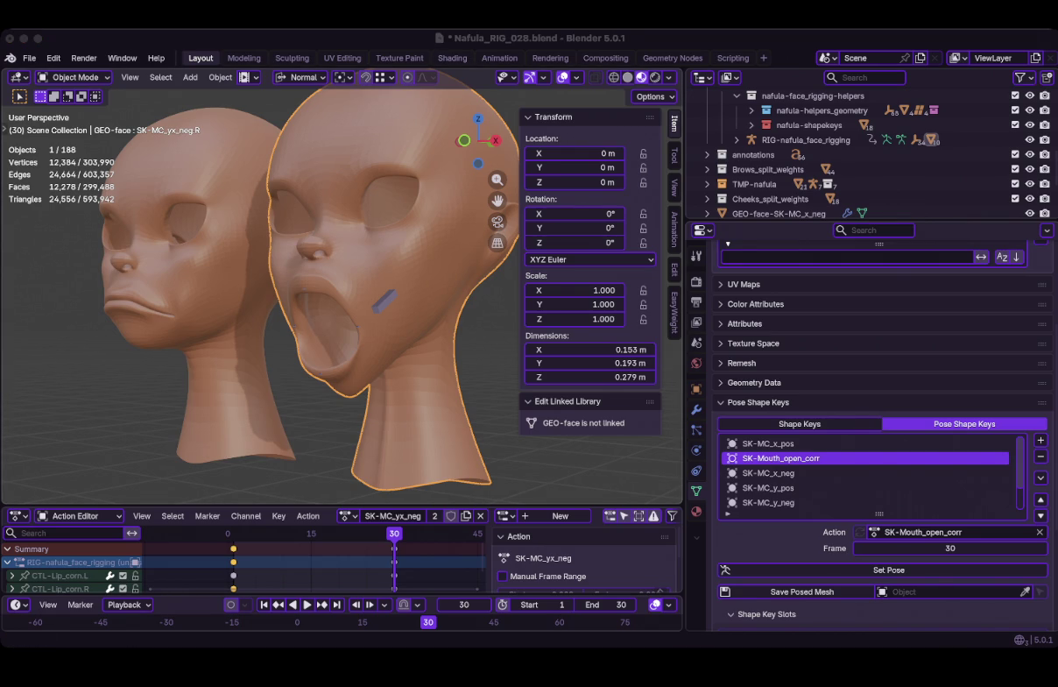
key(n)
key(n)
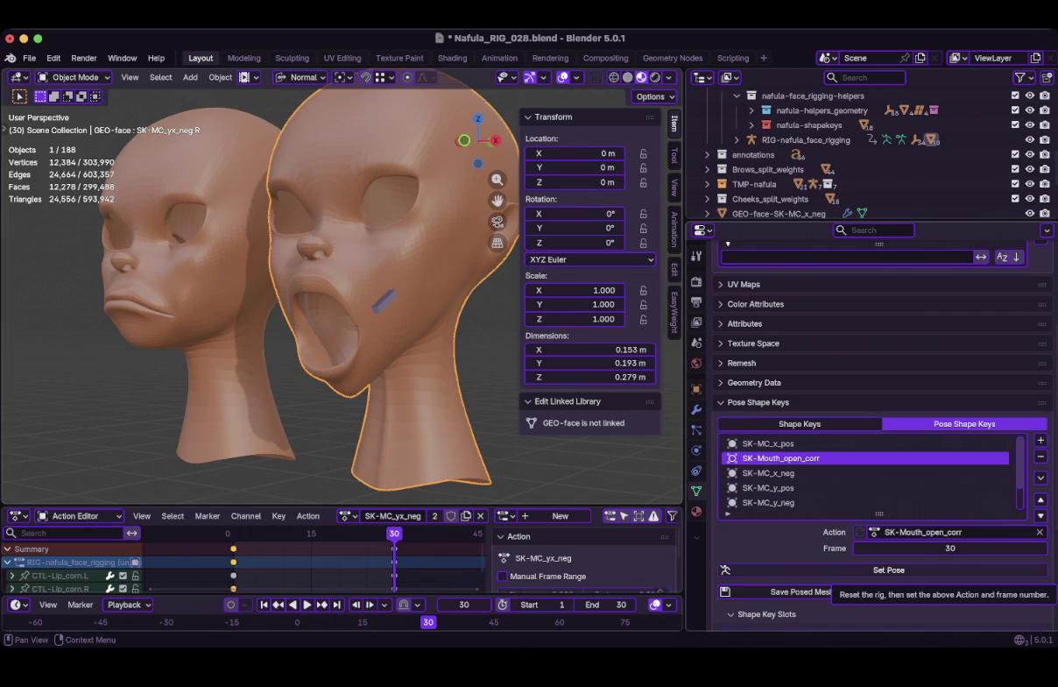
Save the posed open-mouth mesh as GEO-face-SK-Mouth_open_corr and select that new object
click(801, 592)
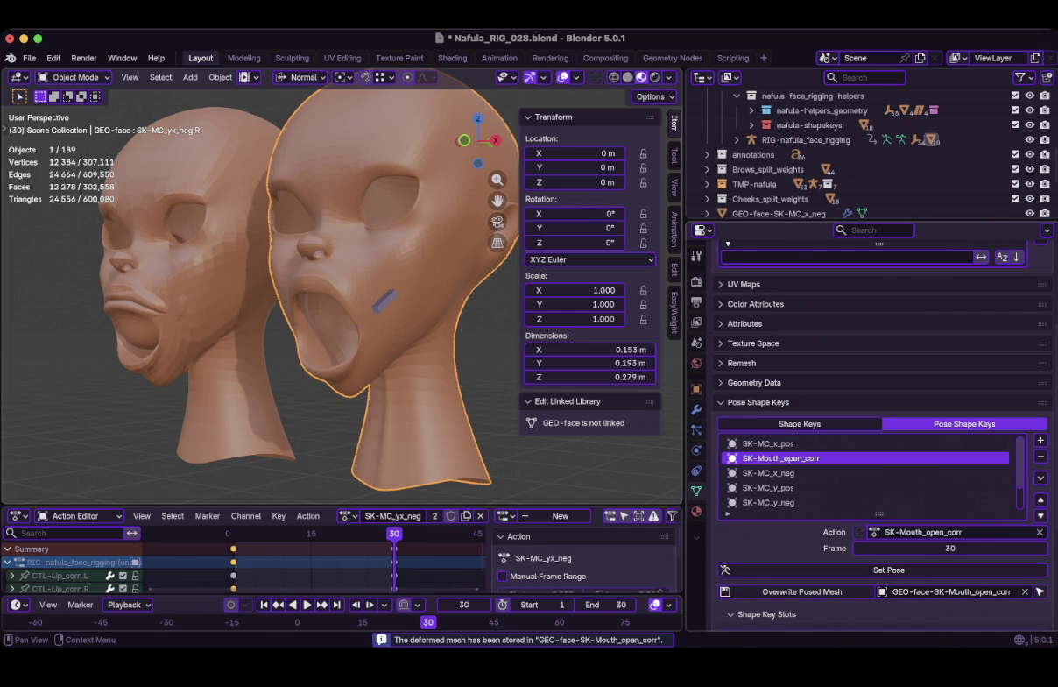
click(202, 289)
scroll(341, 289, up, 2)
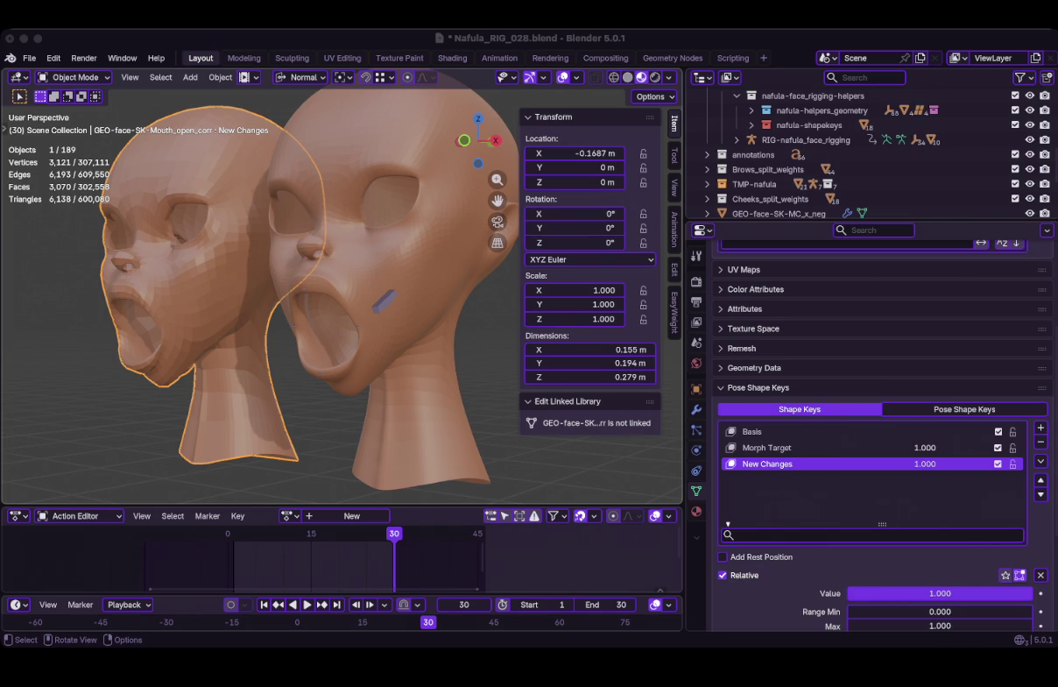
Expand the head's Armature modifier, toggle its viewport display, and turn off Preserve Volume
click(394, 228)
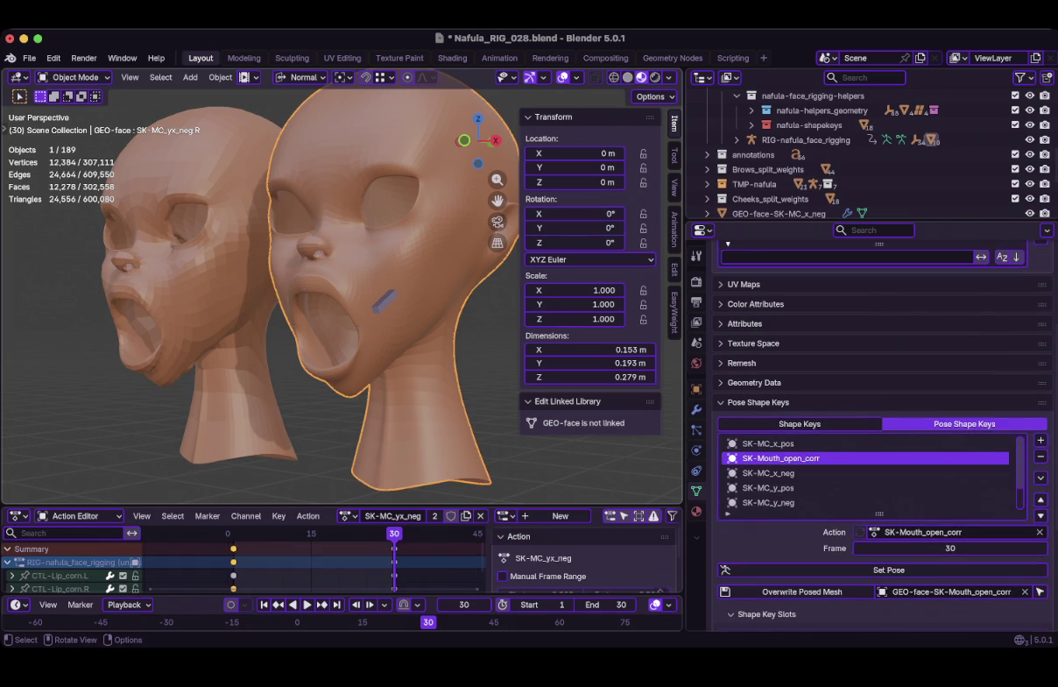
click(697, 409)
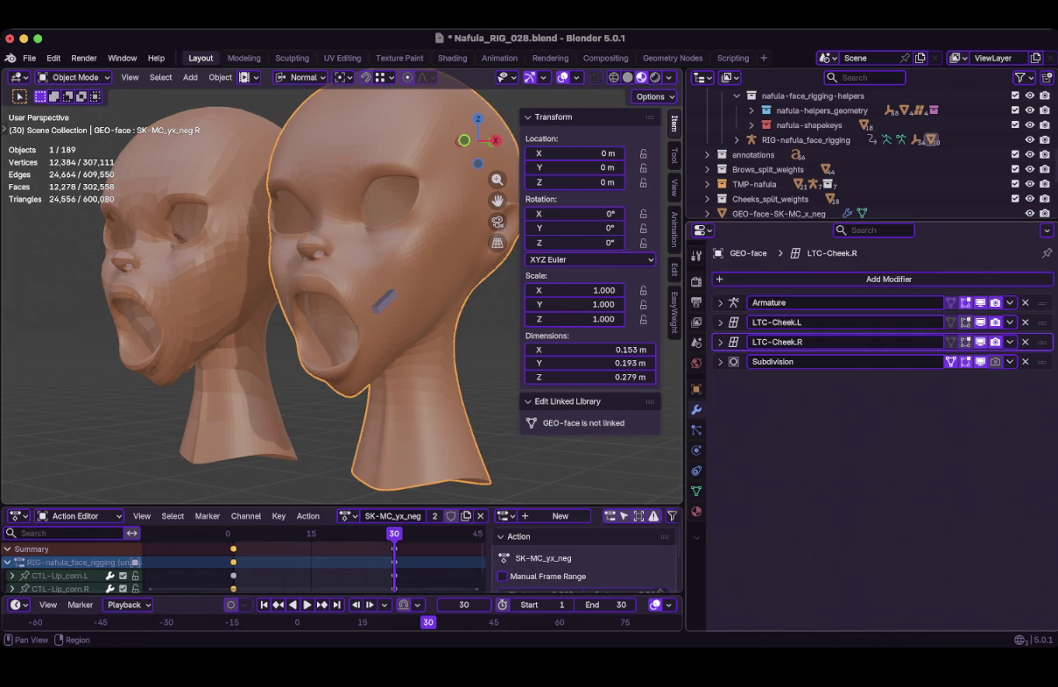
click(720, 302)
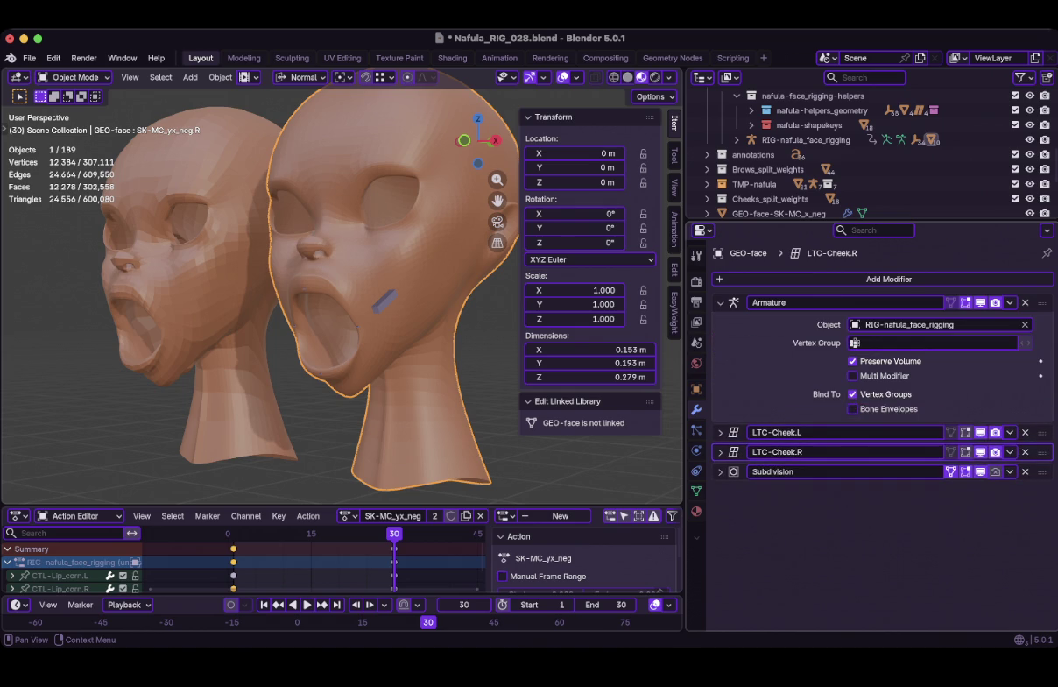
click(980, 302)
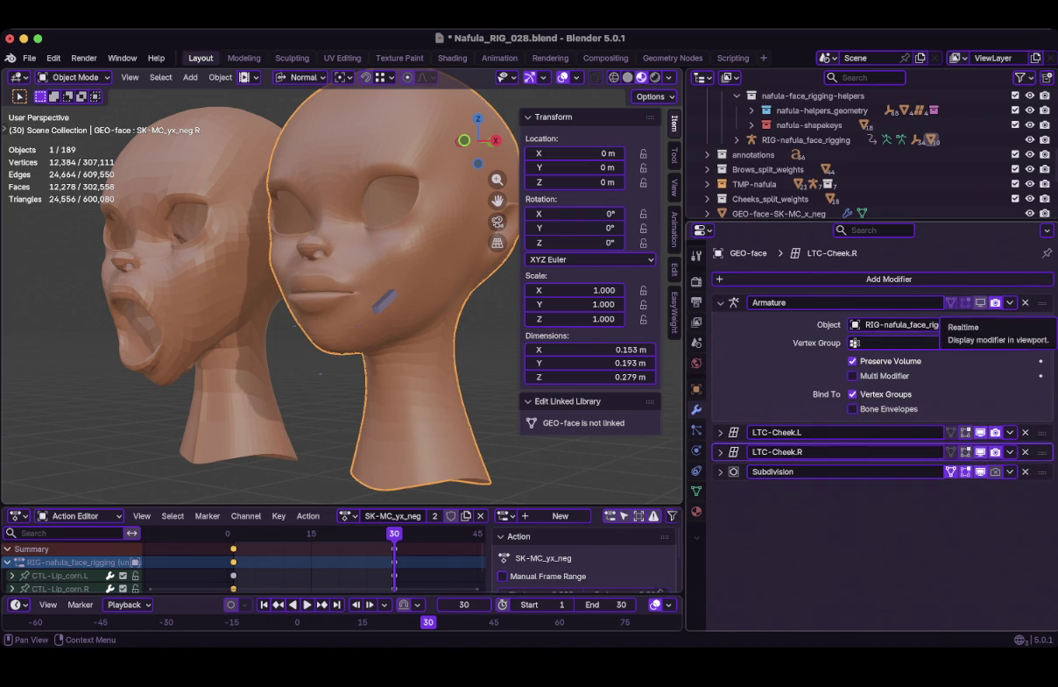
click(980, 302)
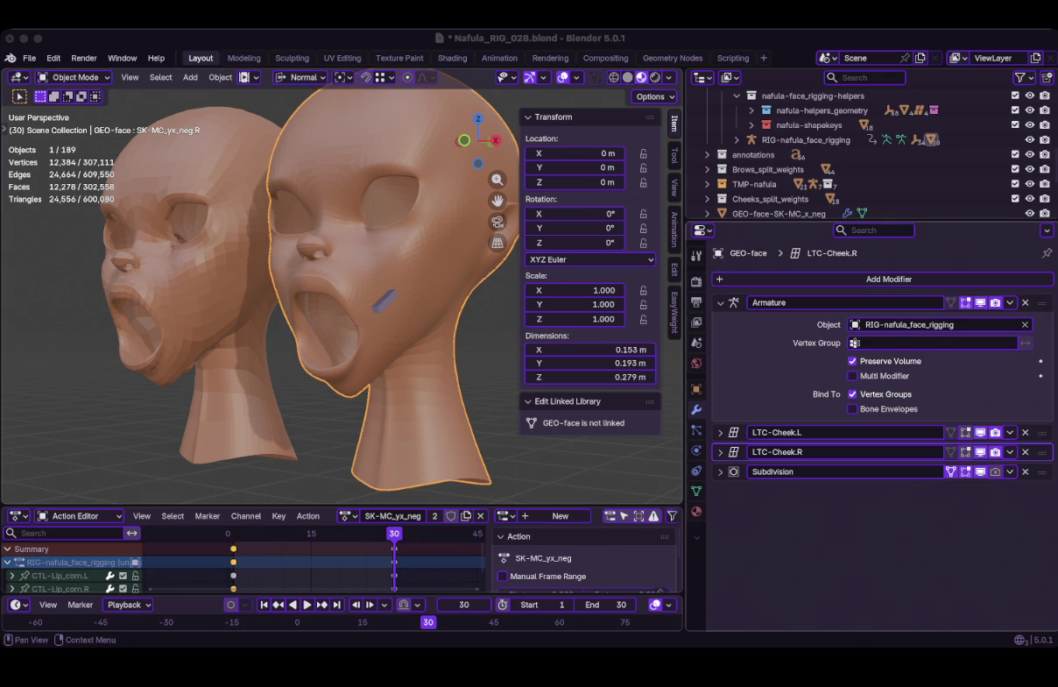
click(852, 361)
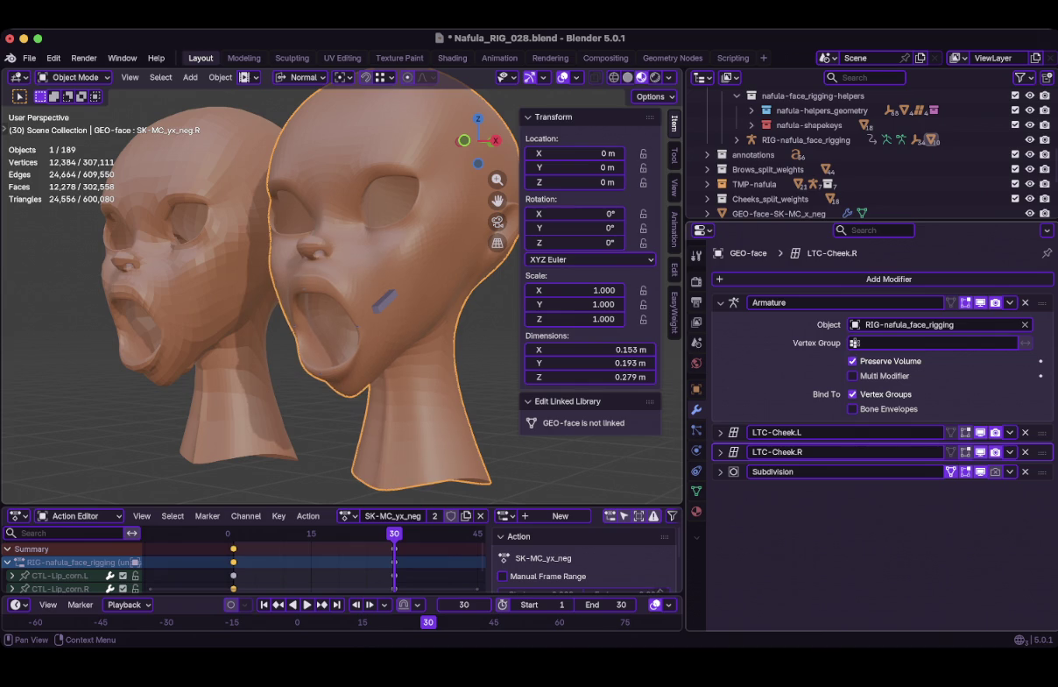
Toggle the Armature's Preserve Volume option again, then select the left mouth-open corrective head
click(852, 361)
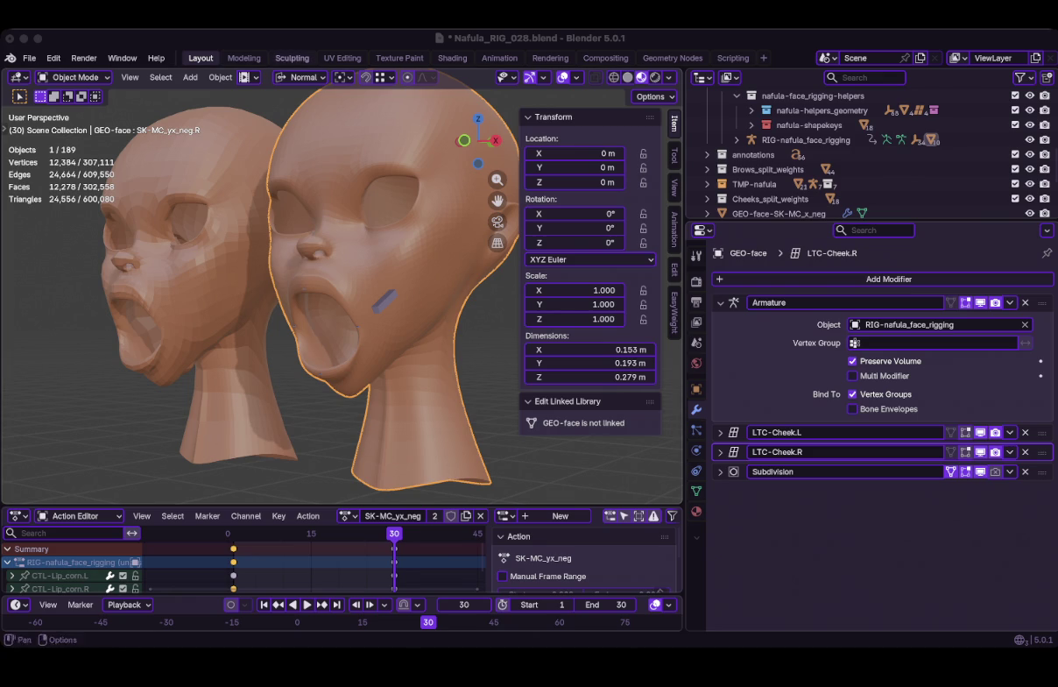
middle_drag(351, 289, 324, 289)
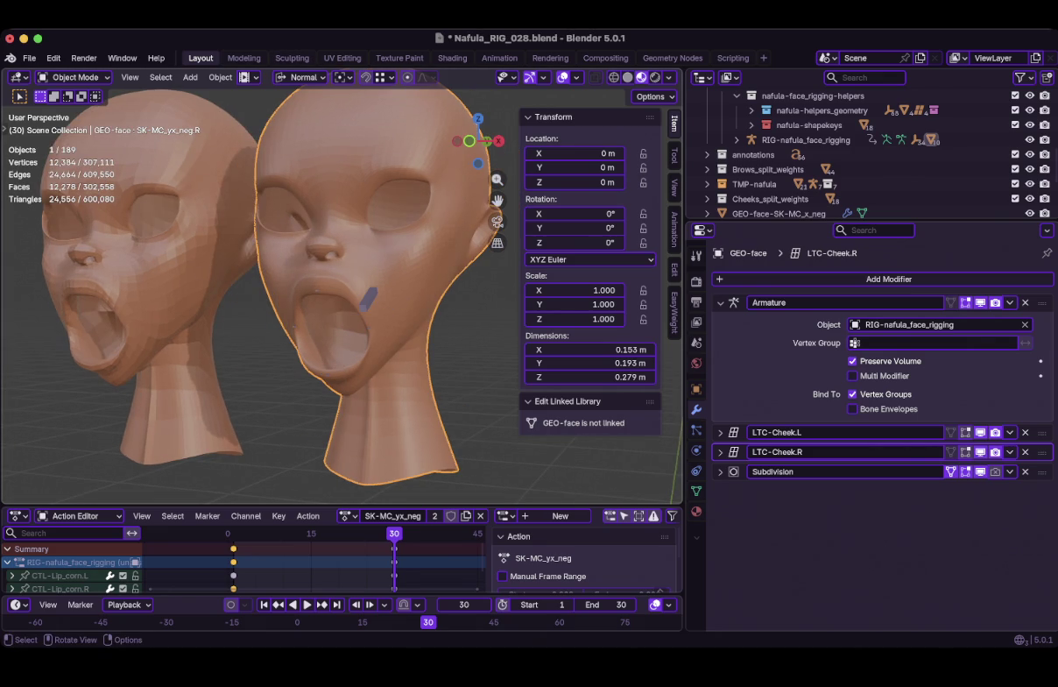
click(132, 263)
click(696, 490)
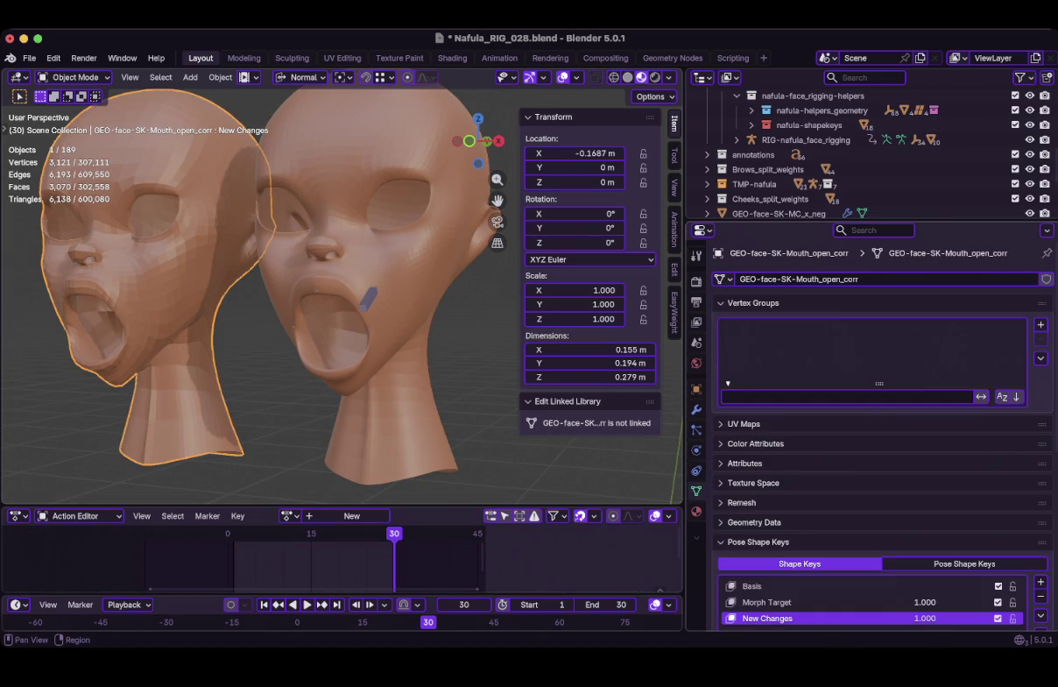
scroll(876, 438, down, 3)
scroll(876, 438, down, 3)
scroll(876, 438, up, 2)
scroll(876, 438, up, 4)
click(753, 302)
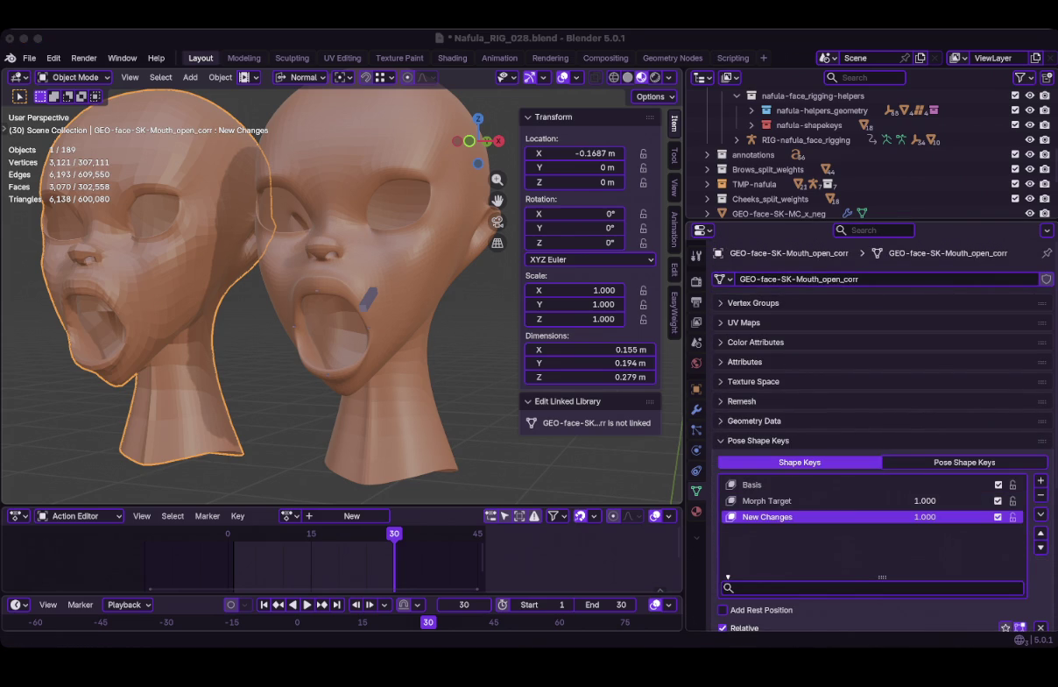
click(395, 351)
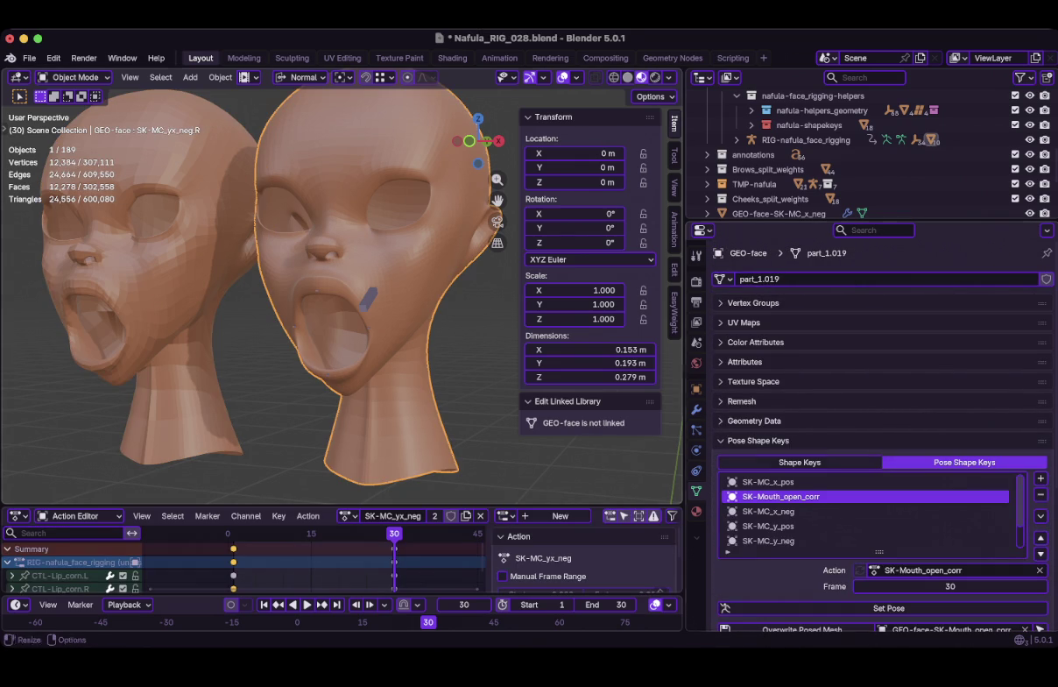
click(697, 409)
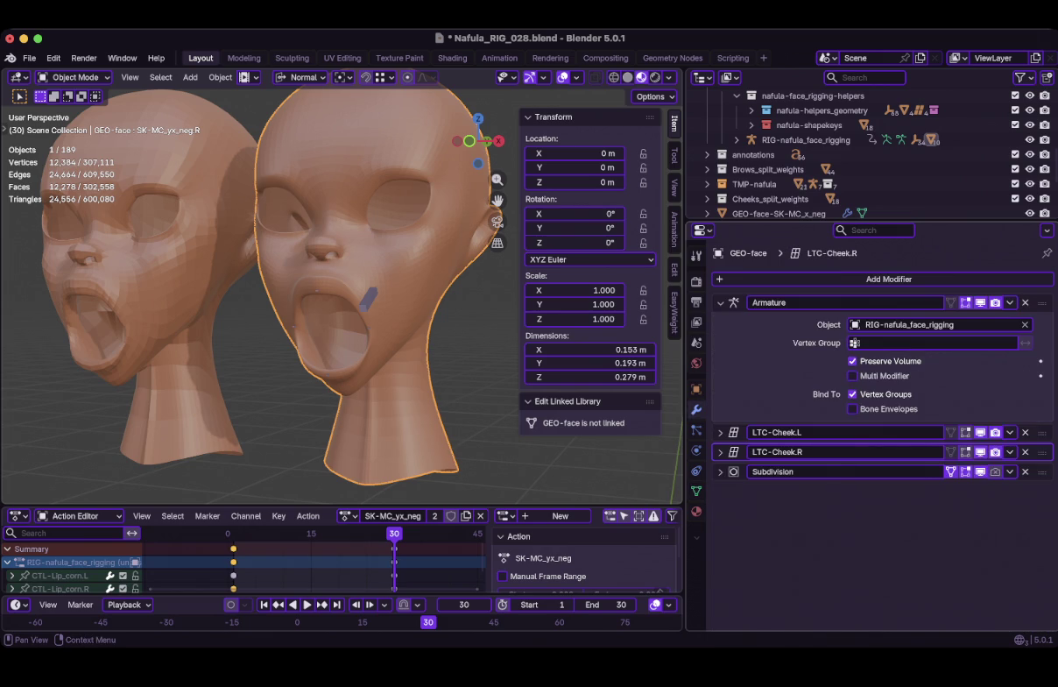
click(853, 361)
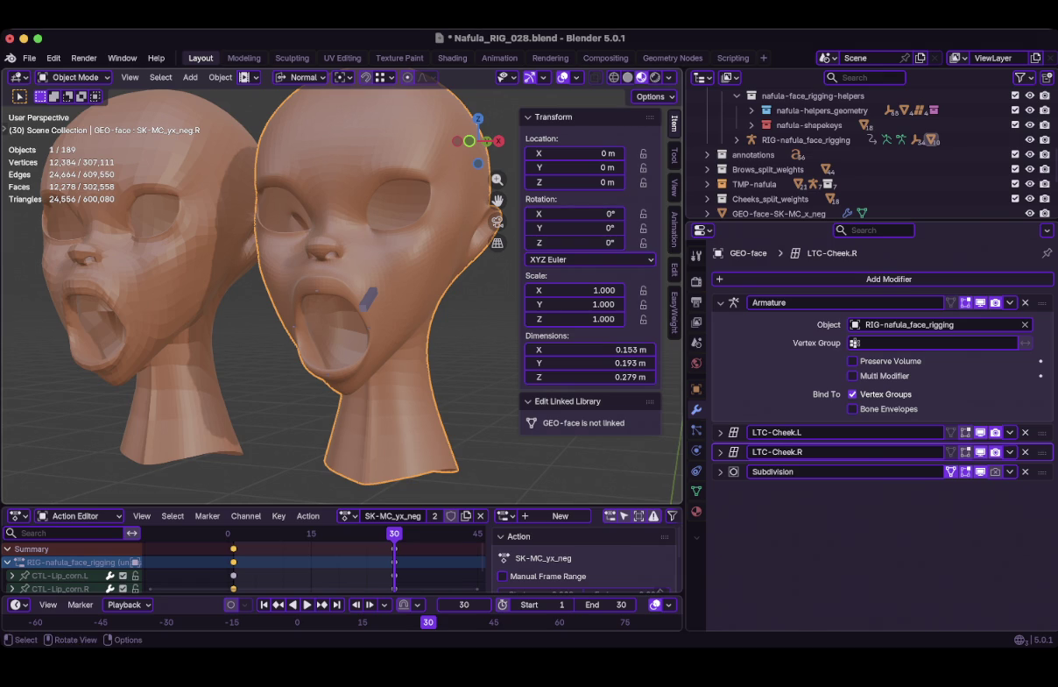
Add a GEO-face shape key to the corrective head from the posed head via New from Objects
shift+click(149, 289)
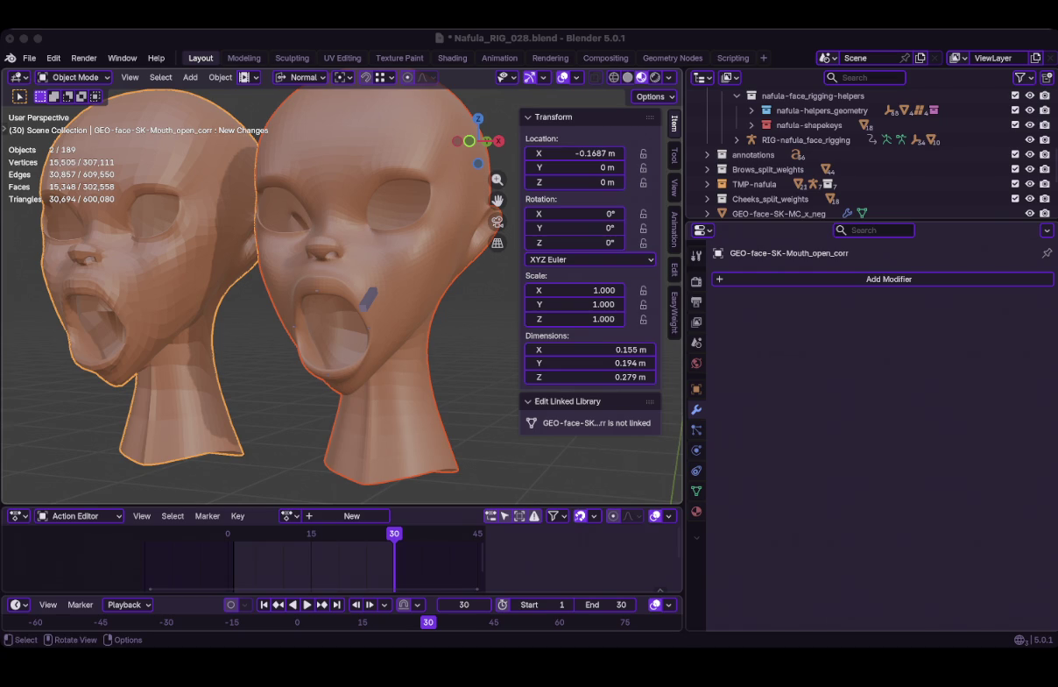
click(696, 491)
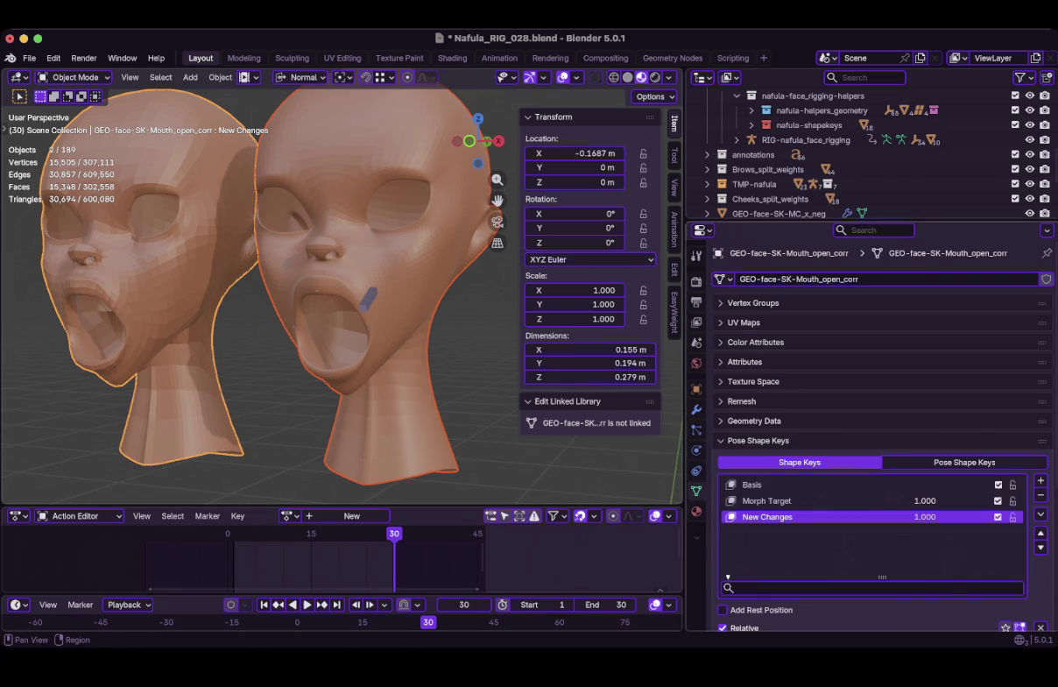
scroll(863, 412, down, 1)
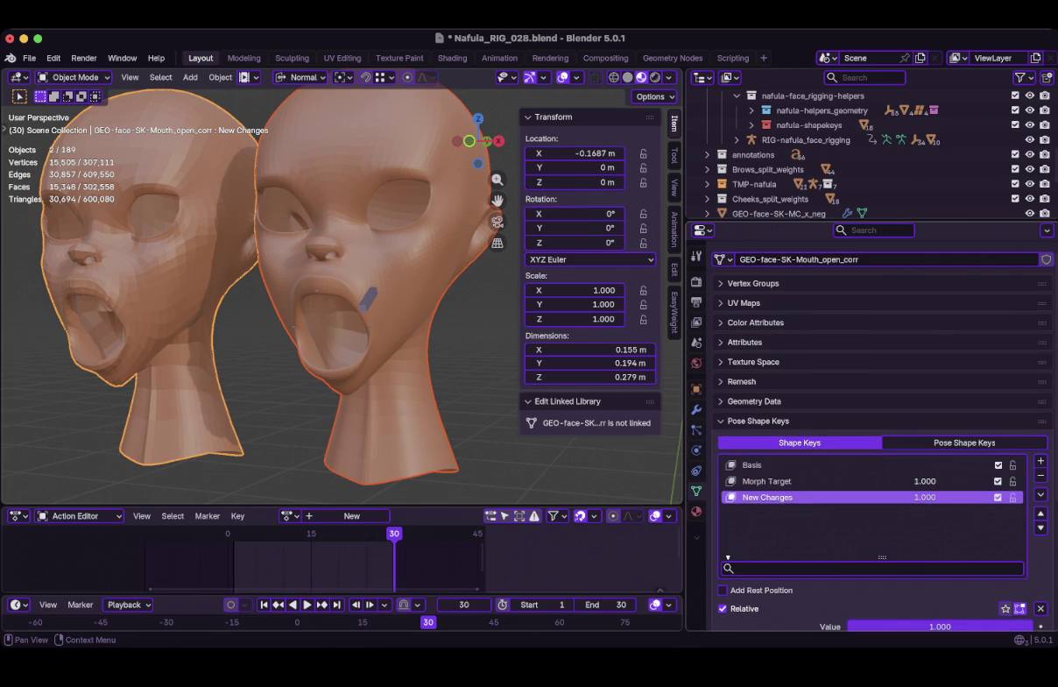
click(1040, 493)
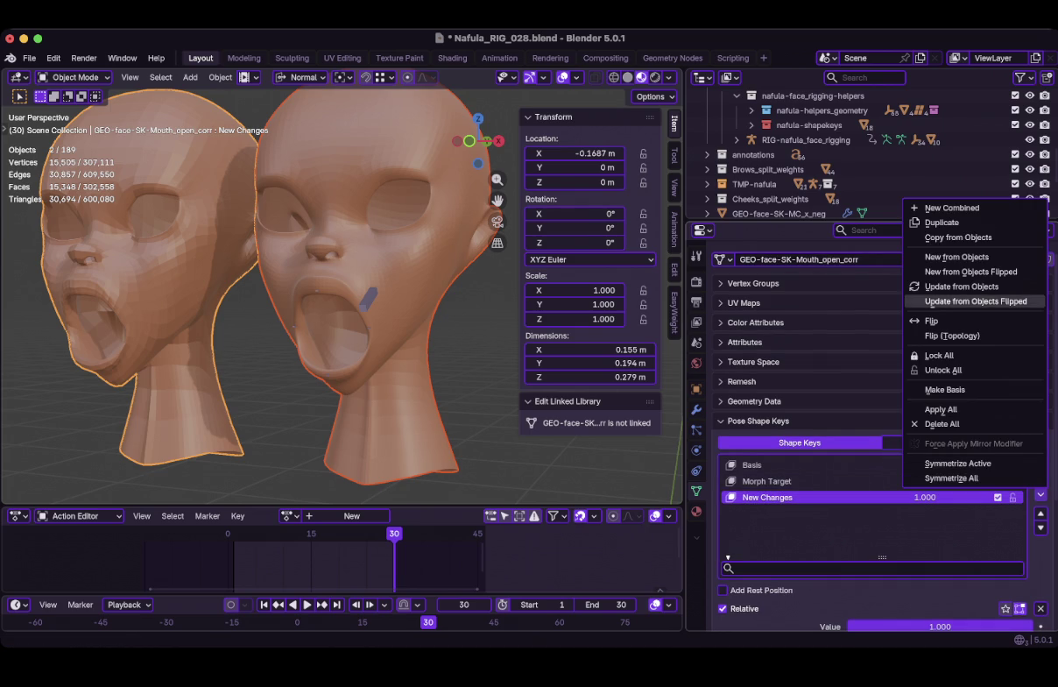
click(956, 256)
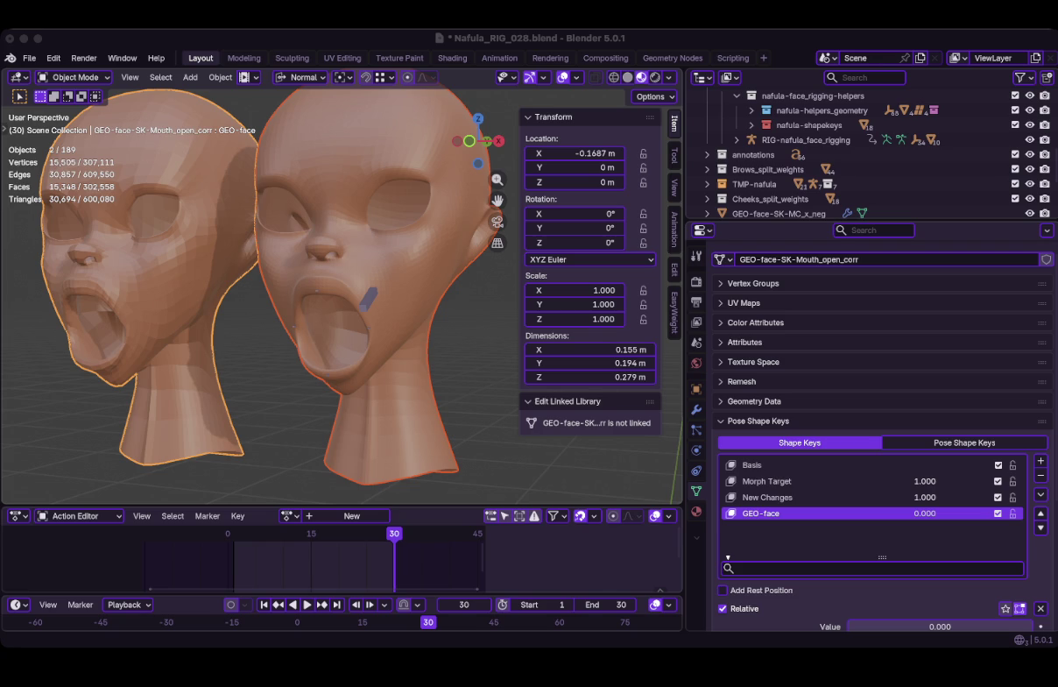
double_click(924, 481)
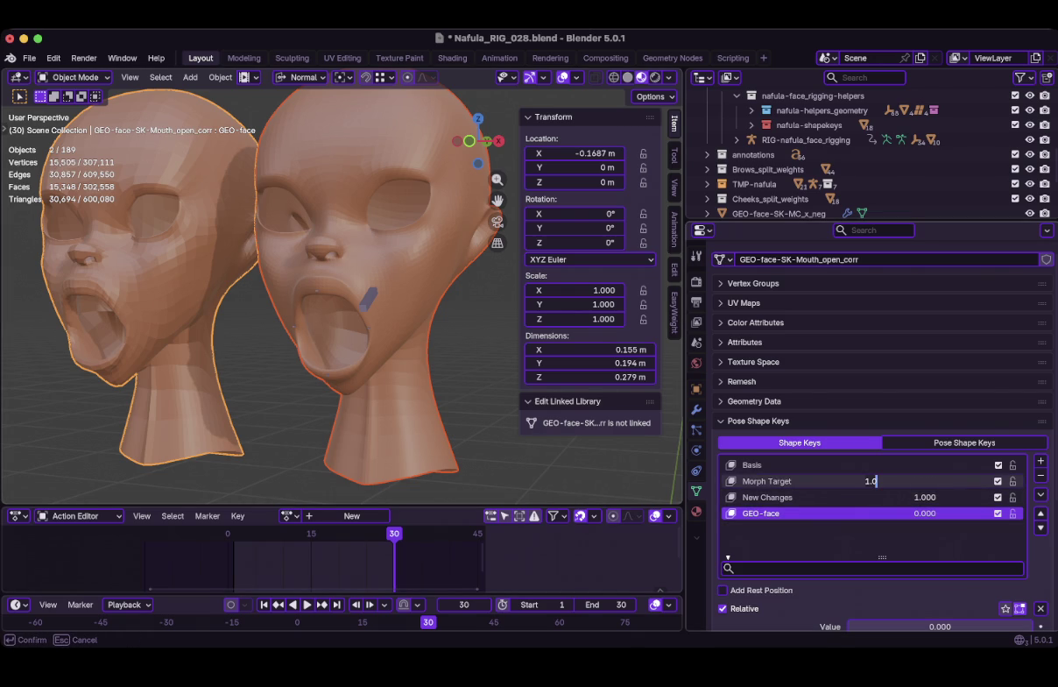
Set Morph Target to 0, GEO-face to 1, and keep New Changes at 1
text(0)
key(Return)
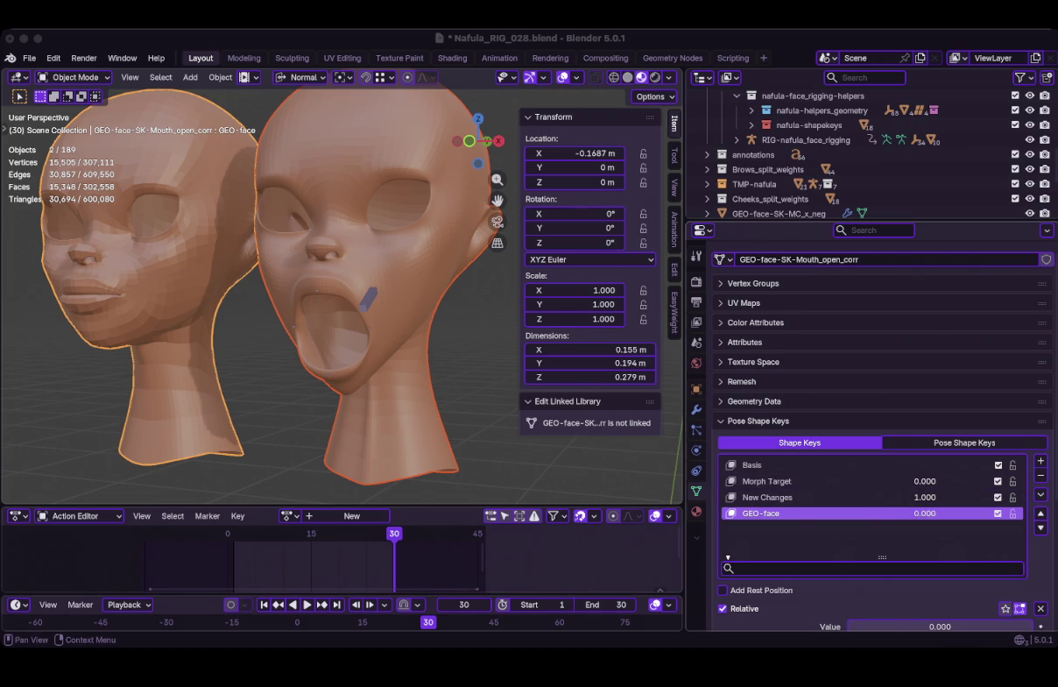
double_click(920, 512)
text(1)
key(Return)
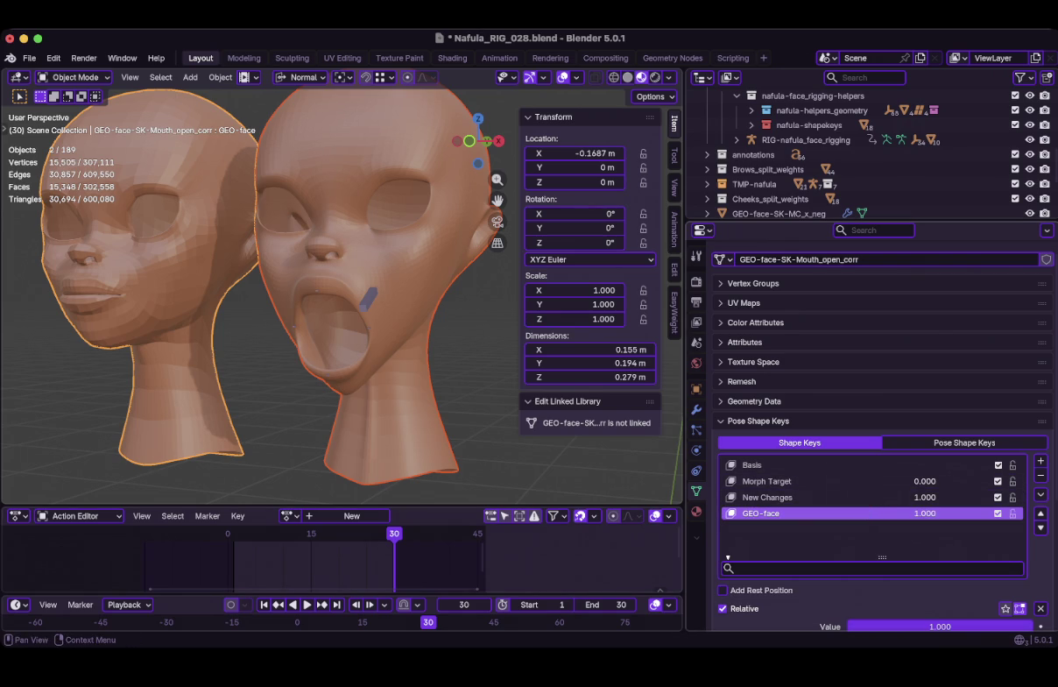
scroll(876, 412, down, 3)
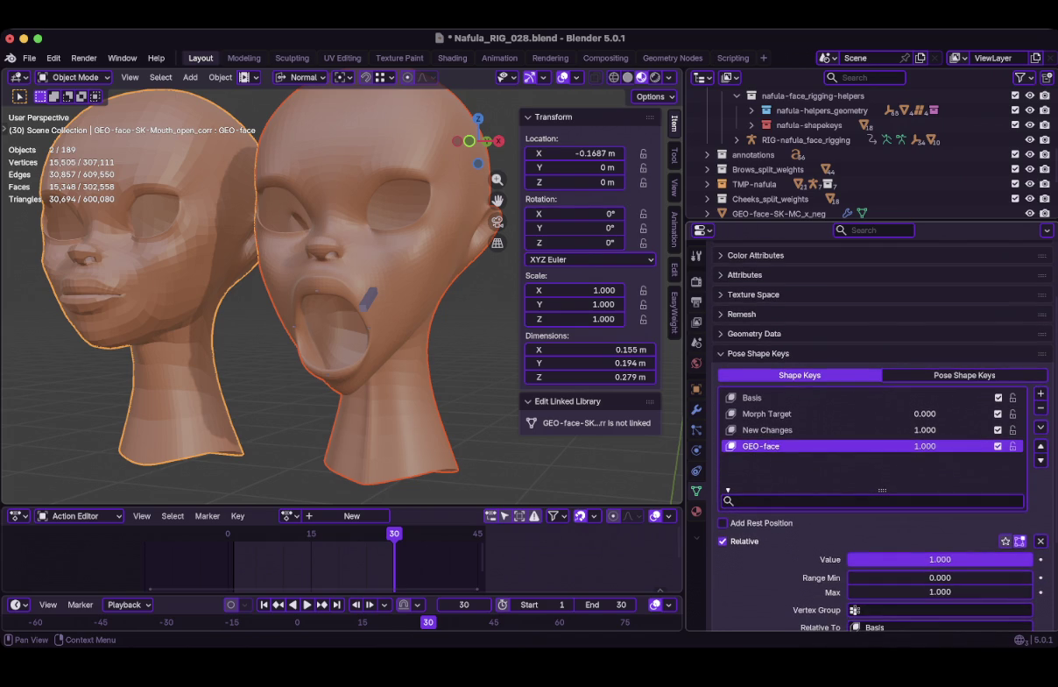
double_click(872, 429)
key(Return)
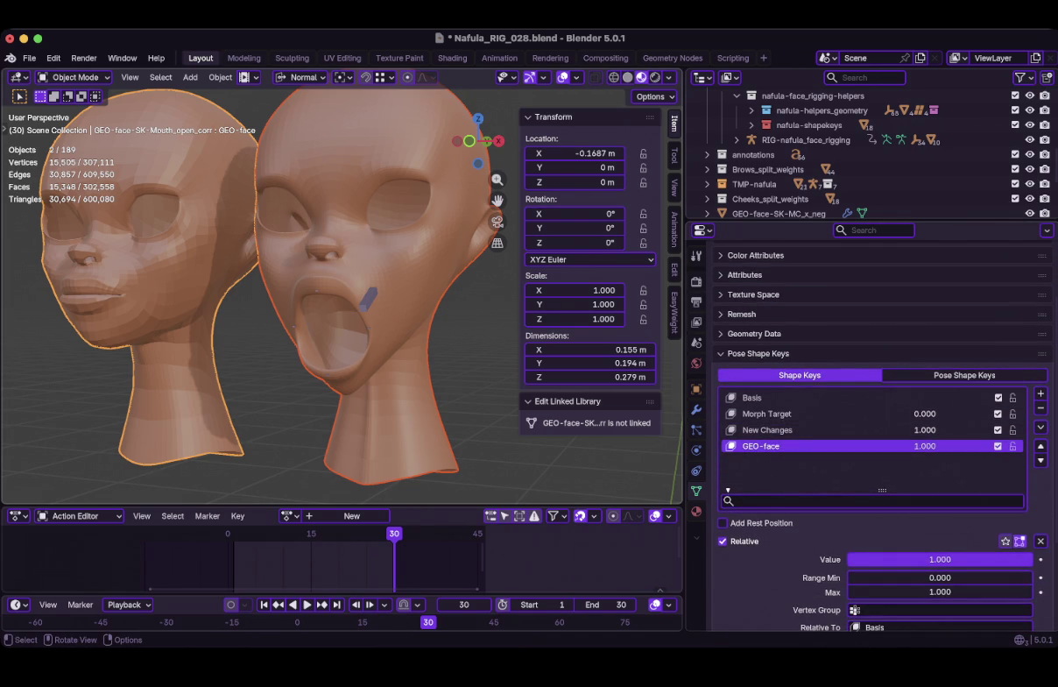
click(385, 411)
click(158, 333)
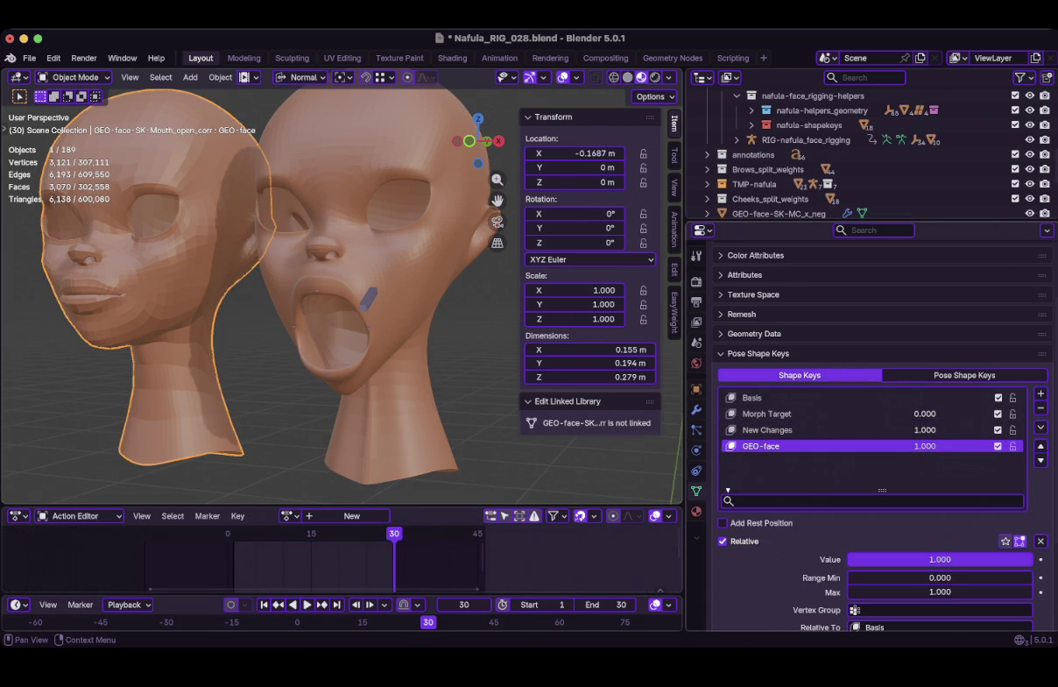
Scrub GEO-face strength, check the posed head's modifier stack, then reselect the corrective head
drag(902, 559, 963, 559)
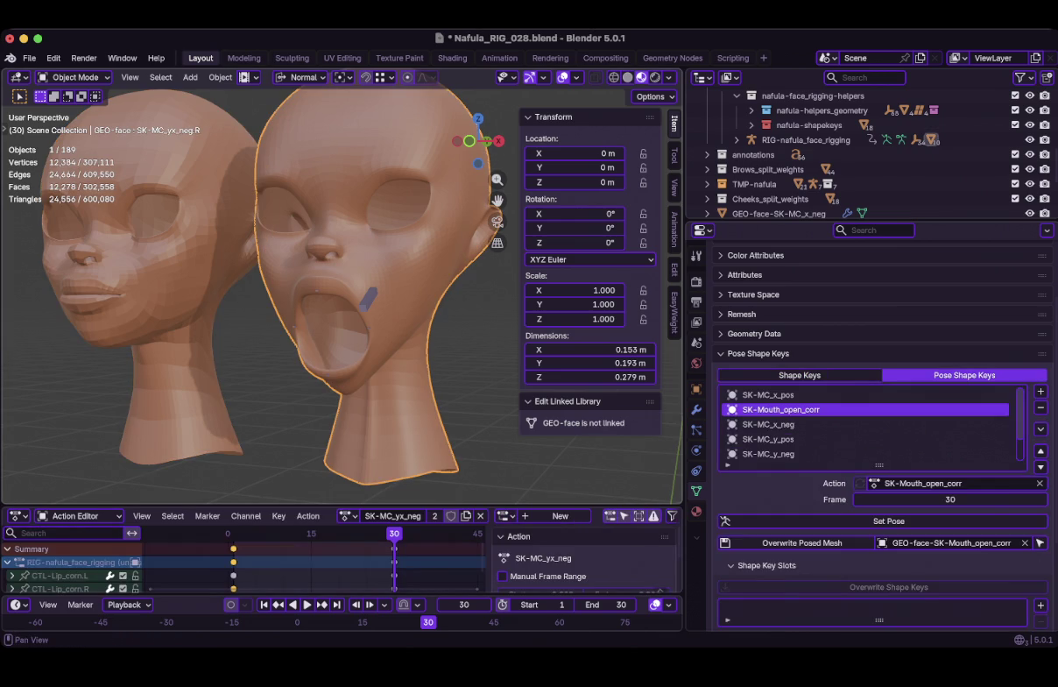
click(696, 409)
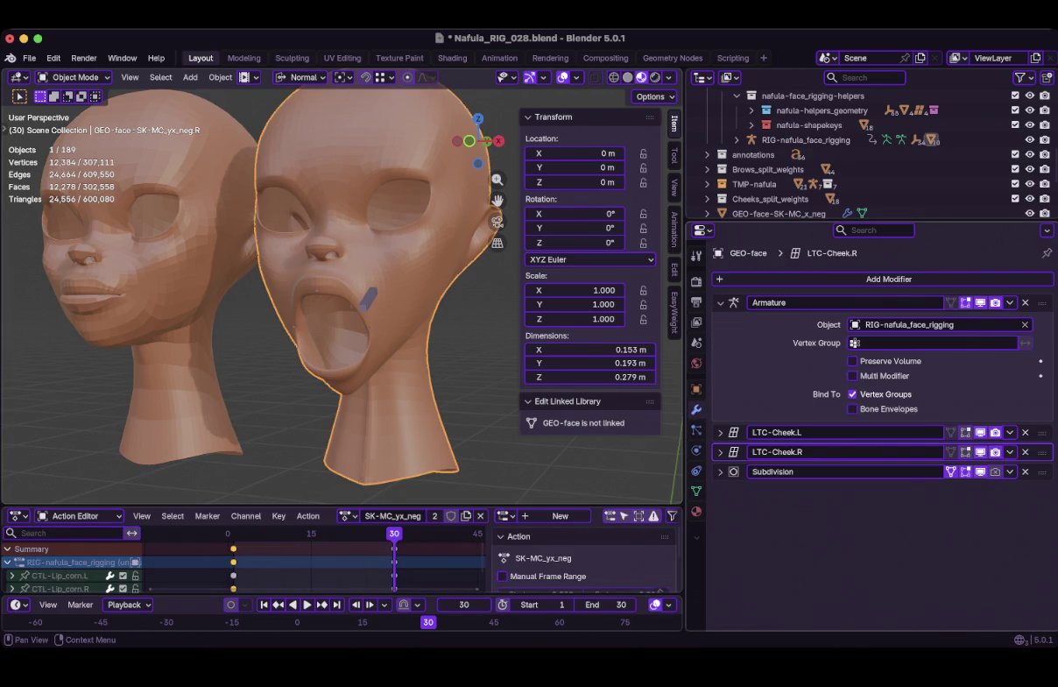
mouse_move(342, 298)
middle_down()
mouse_move(324, 332)
mouse_move(328, 272)
mouse_move(346, 294)
mouse_move(393, 300)
mouse_move(348, 305)
middle_up()
click(175, 333)
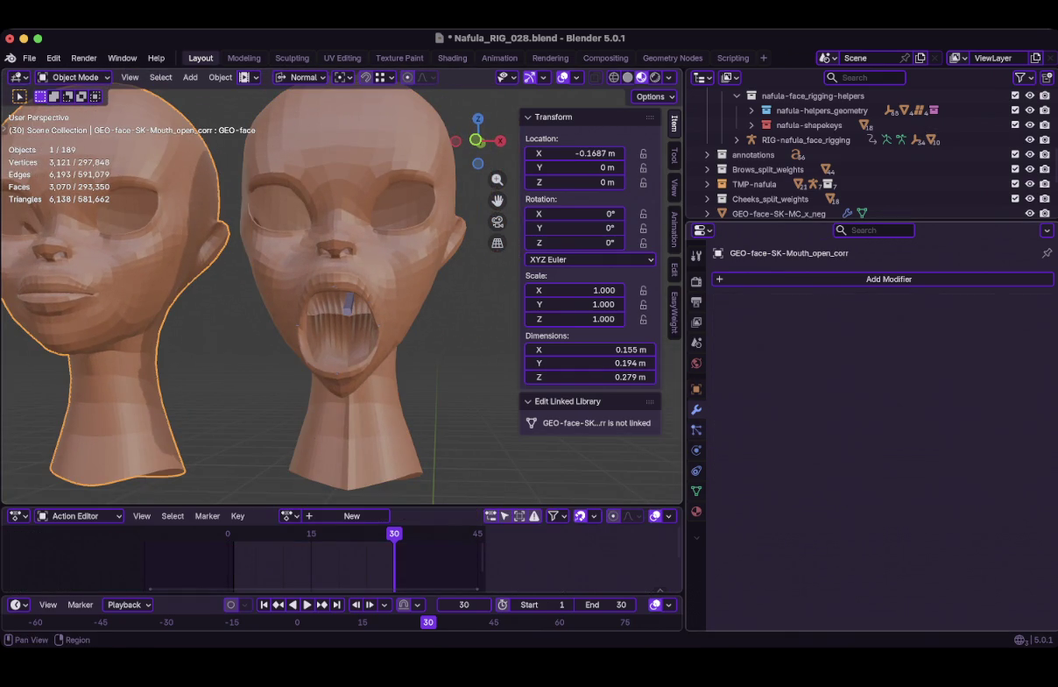
Delete the GEO-face shape key and re-add a fresh one from the posed head
click(696, 491)
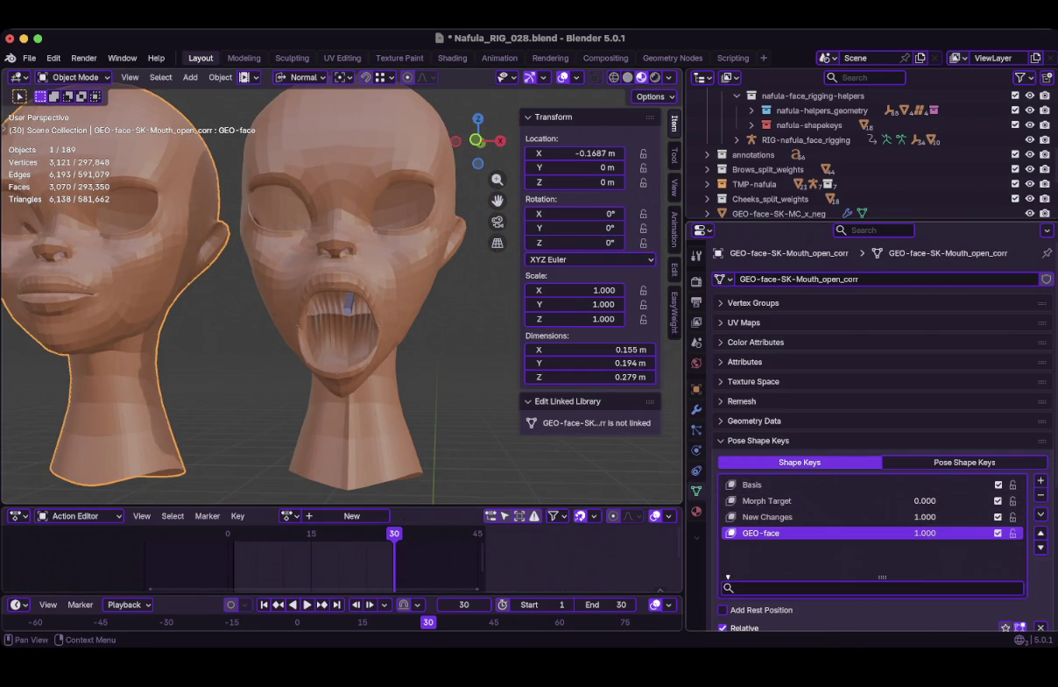
click(1041, 494)
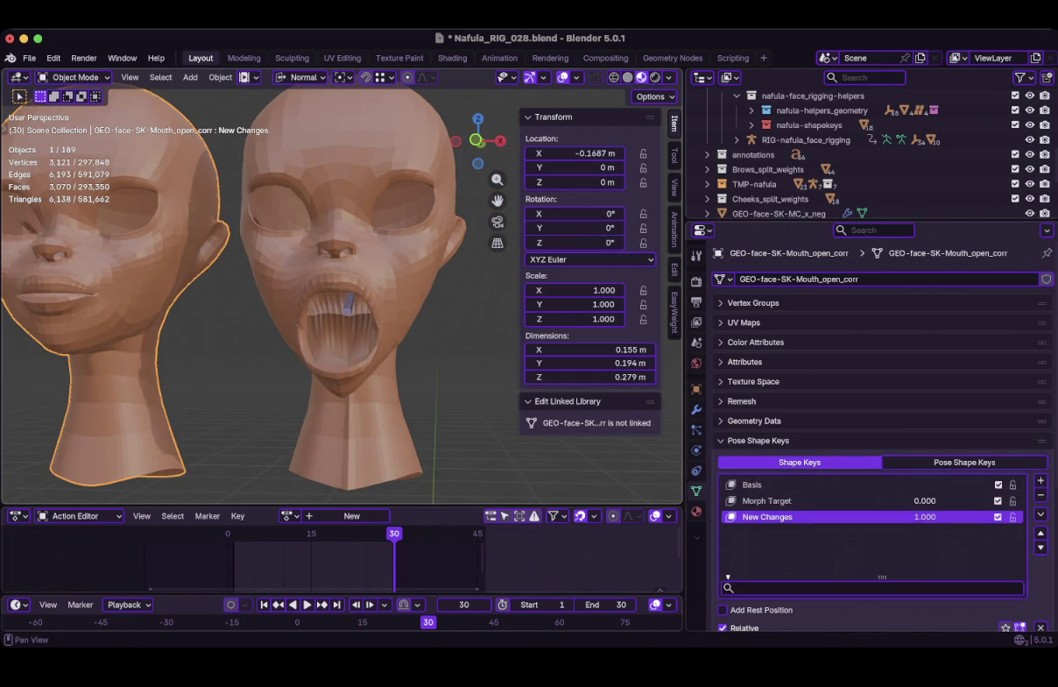
click(350, 351)
shift+click(114, 350)
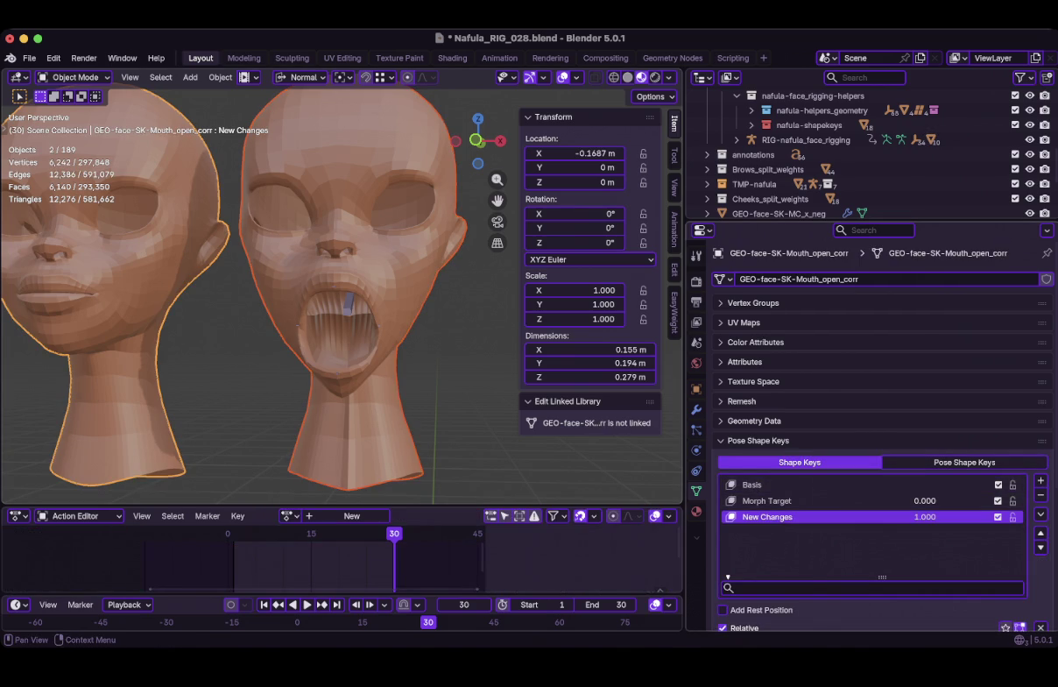
click(1041, 515)
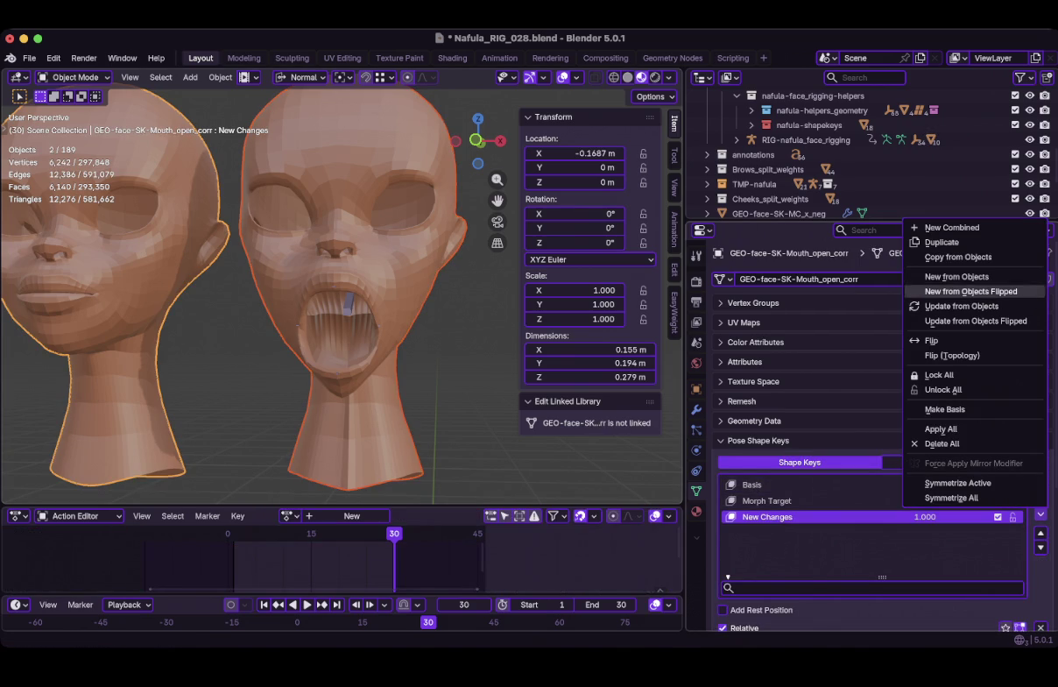
click(956, 277)
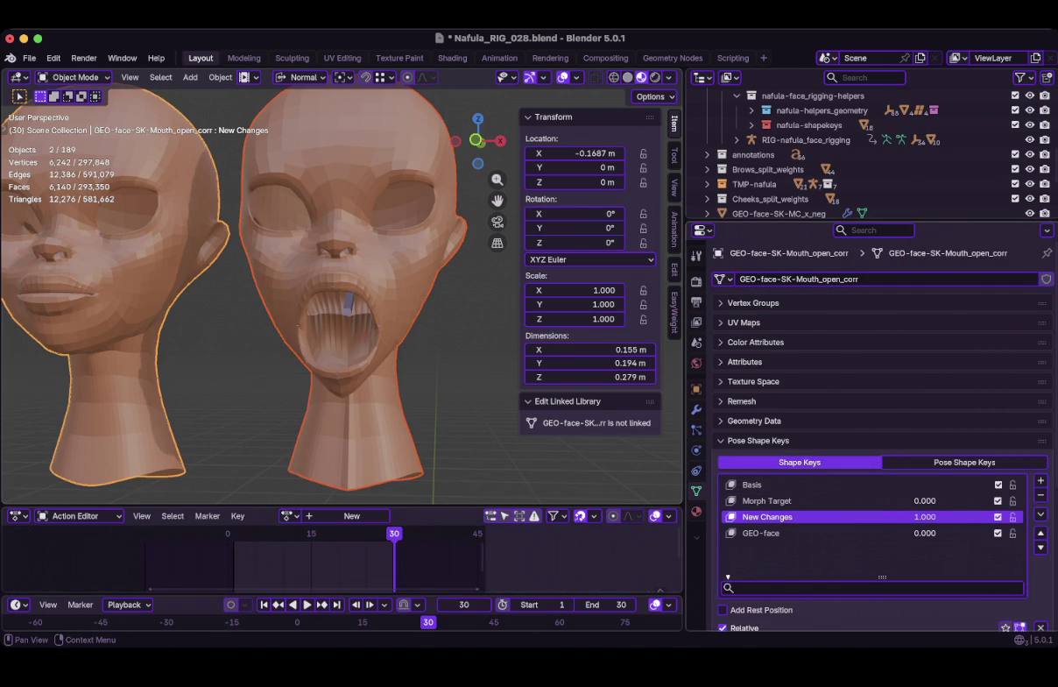
Adjust the shape key values, leaving Morph Target at 0 and GEO-face at 1
double_click(925, 533)
key(Return)
scroll(929, 618, down, 1)
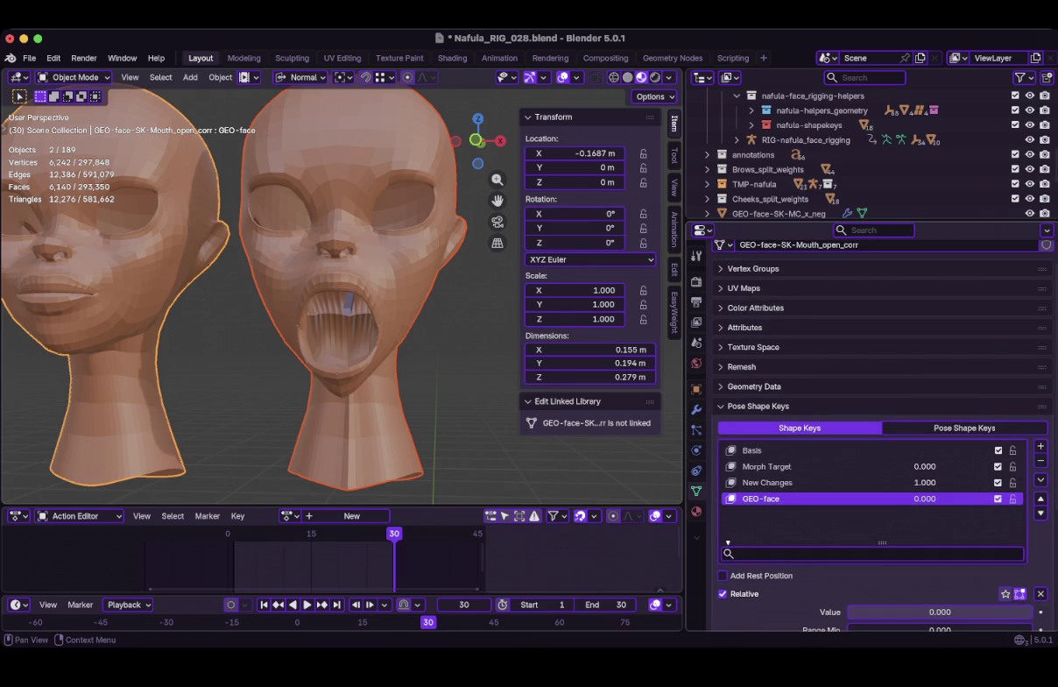
drag(885, 612, 1034, 611)
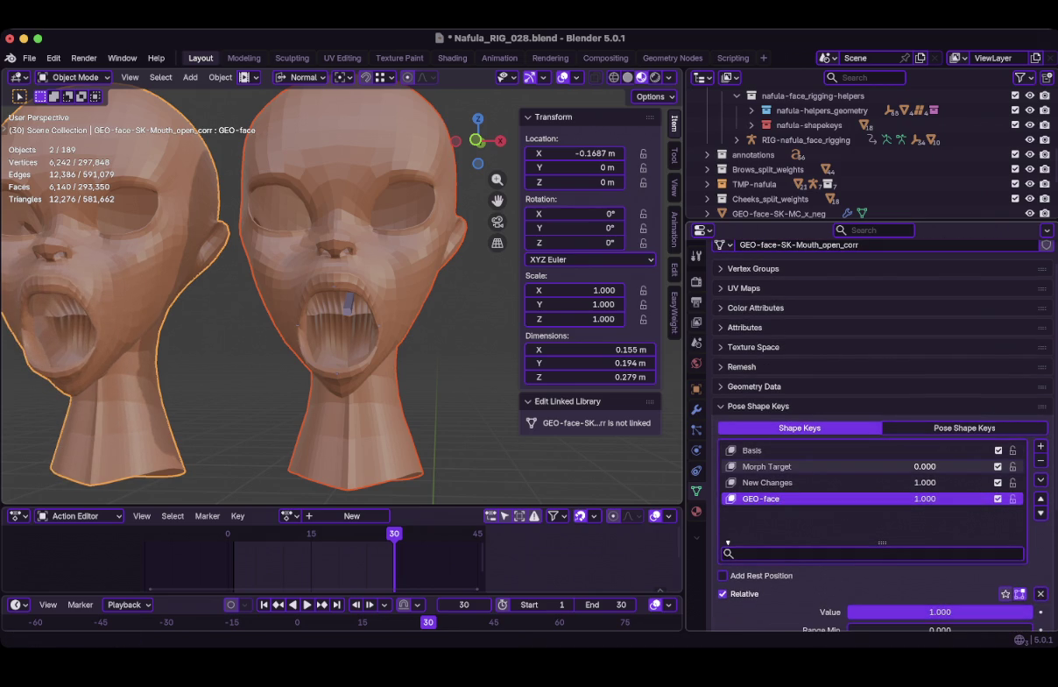
click(876, 466)
text(1)
key(Return)
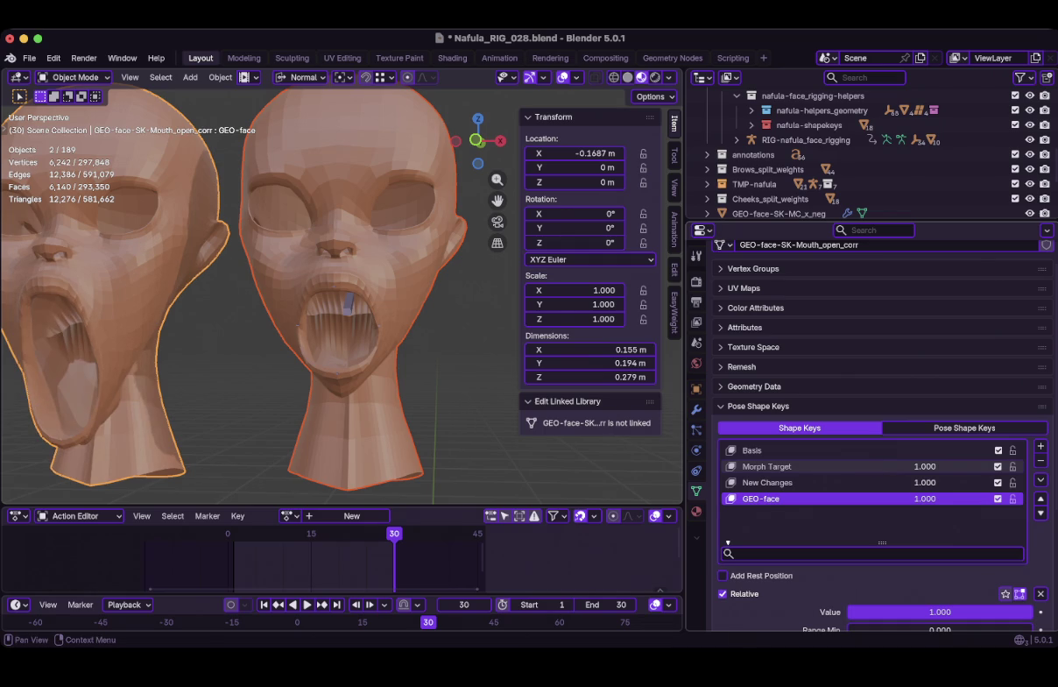
click(876, 466)
text(0)
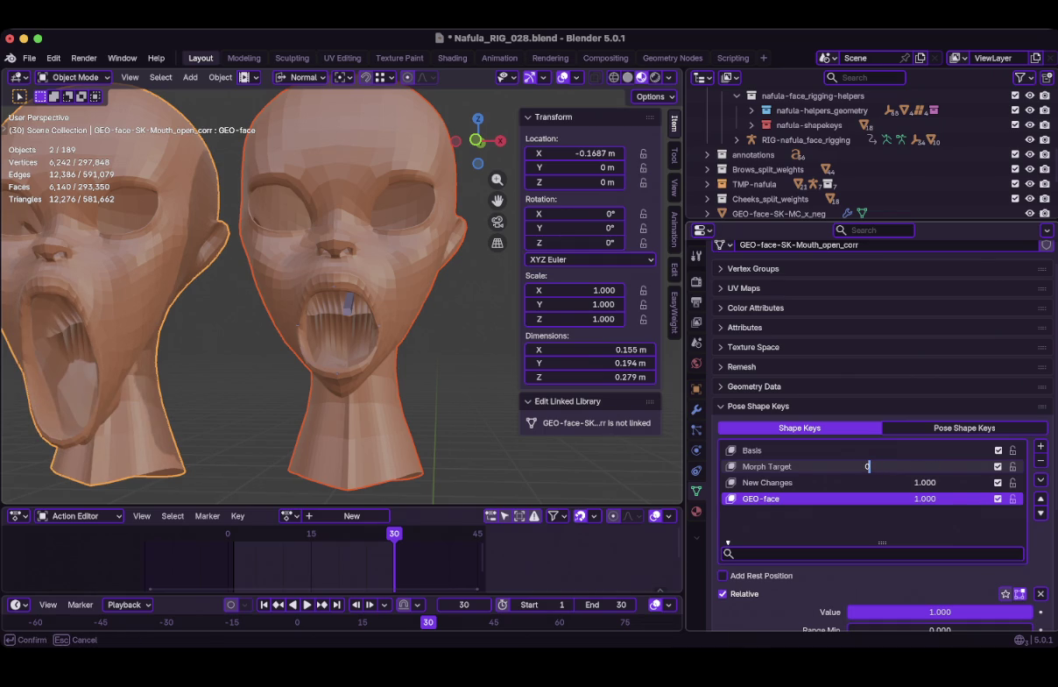
key(Return)
key(super+Tab)
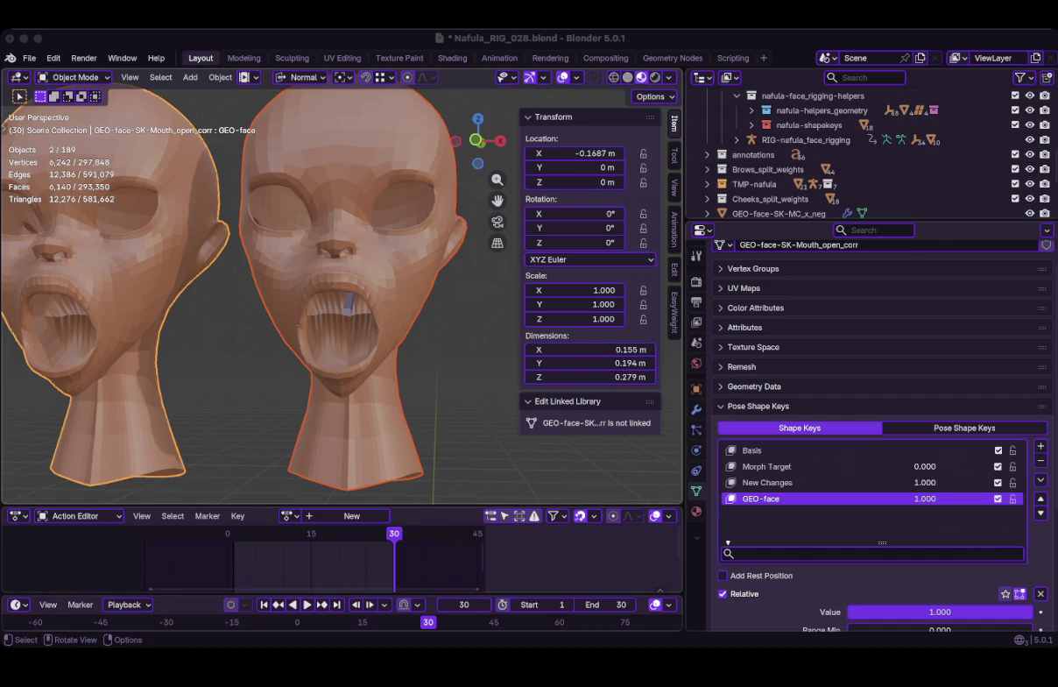
key(super+Tab)
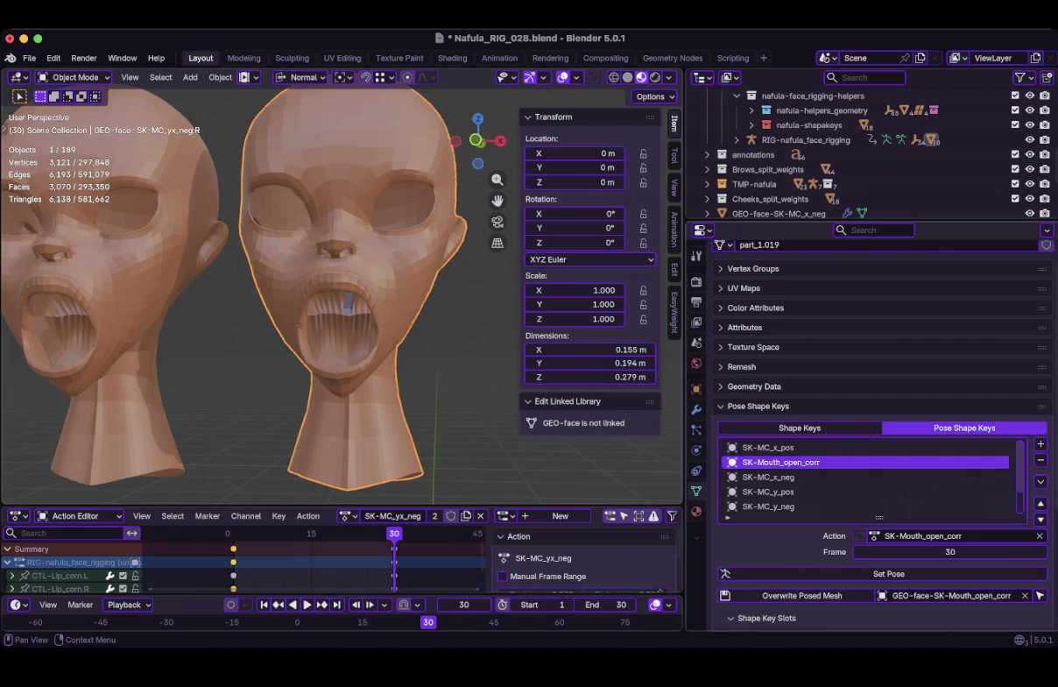
Turn Preserve Volume back on in the head's Armature modifier and select both heads
click(696, 409)
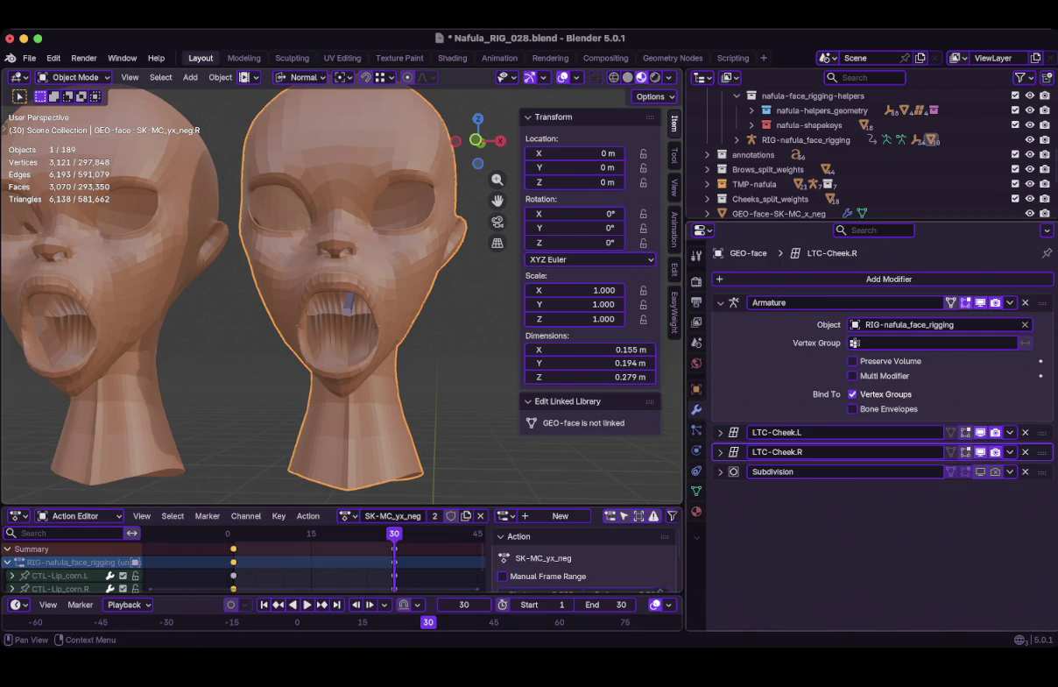
click(852, 361)
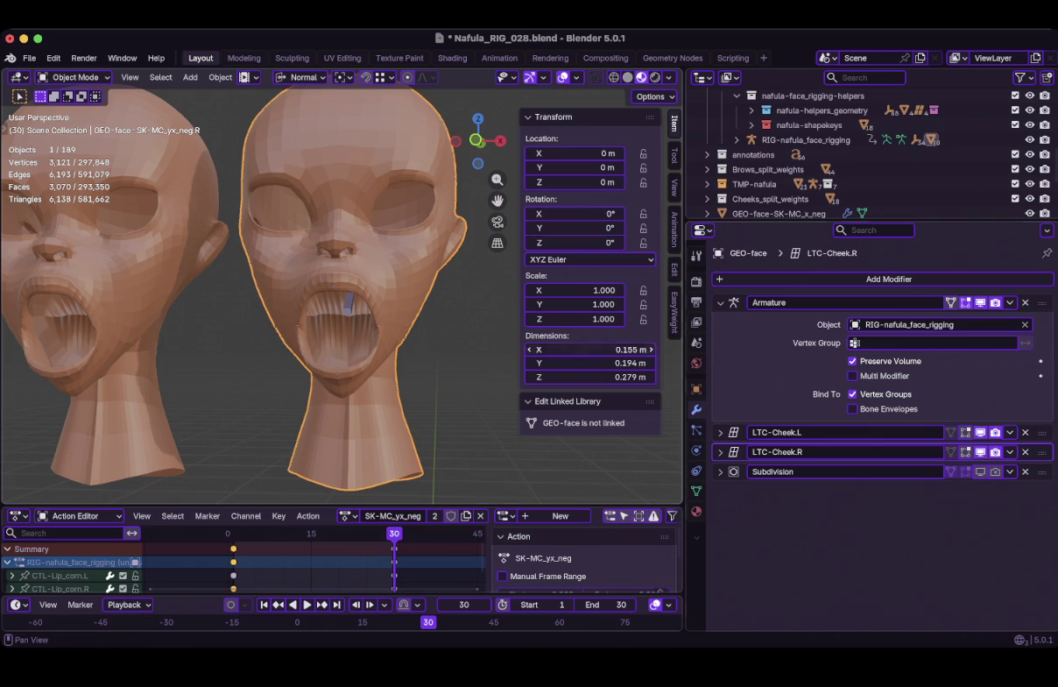
click(131, 280)
shift+click(304, 311)
Frame both heads, orbit to inspect them from underneath, then select only the right head
key(grave)
click(313, 321)
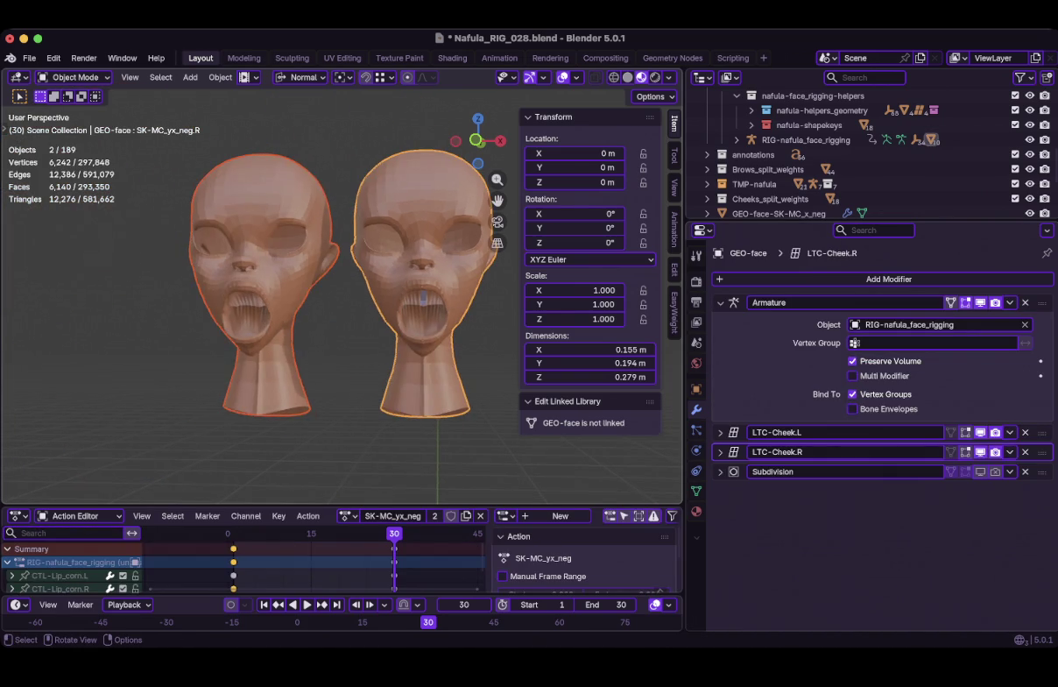
middle_drag(313, 321, 317, 316)
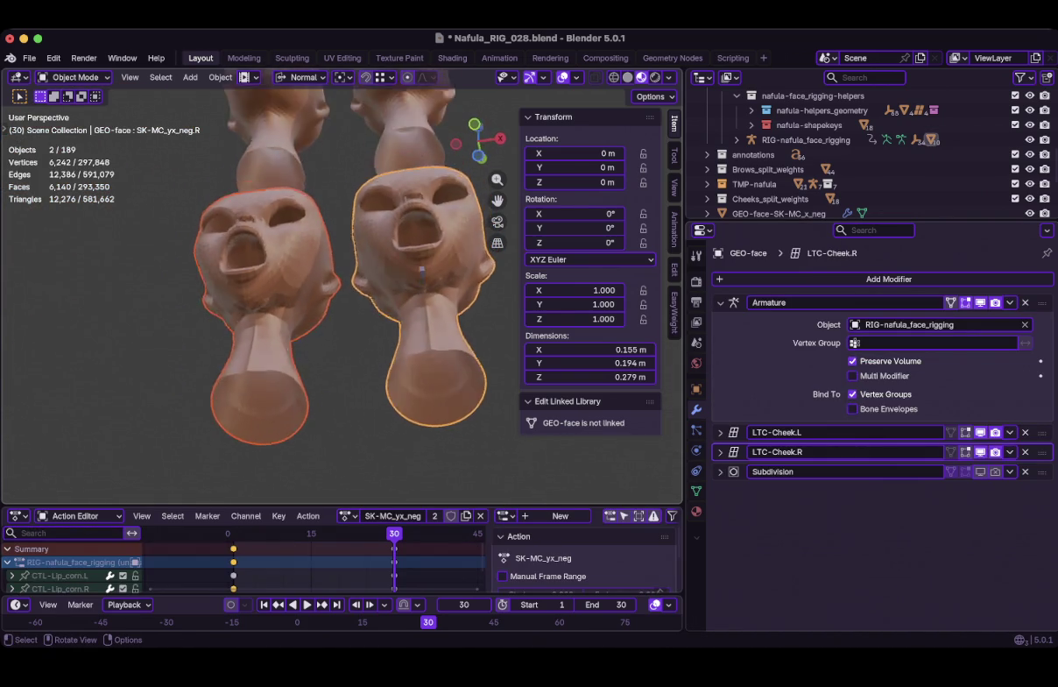
middle_drag(424, 294, 417, 300)
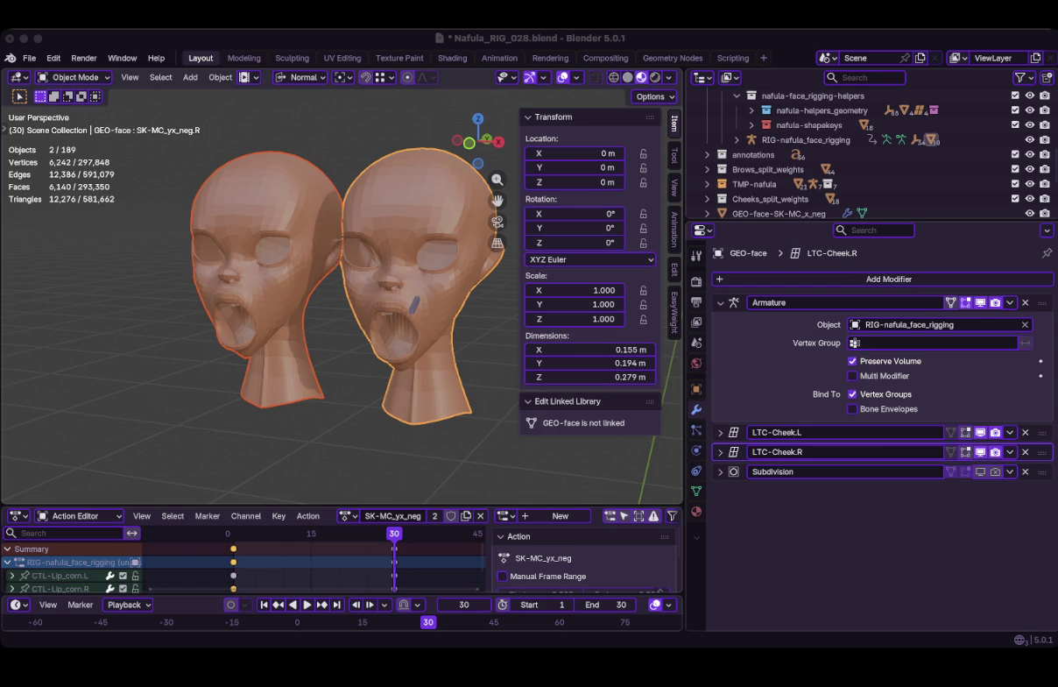
click(420, 262)
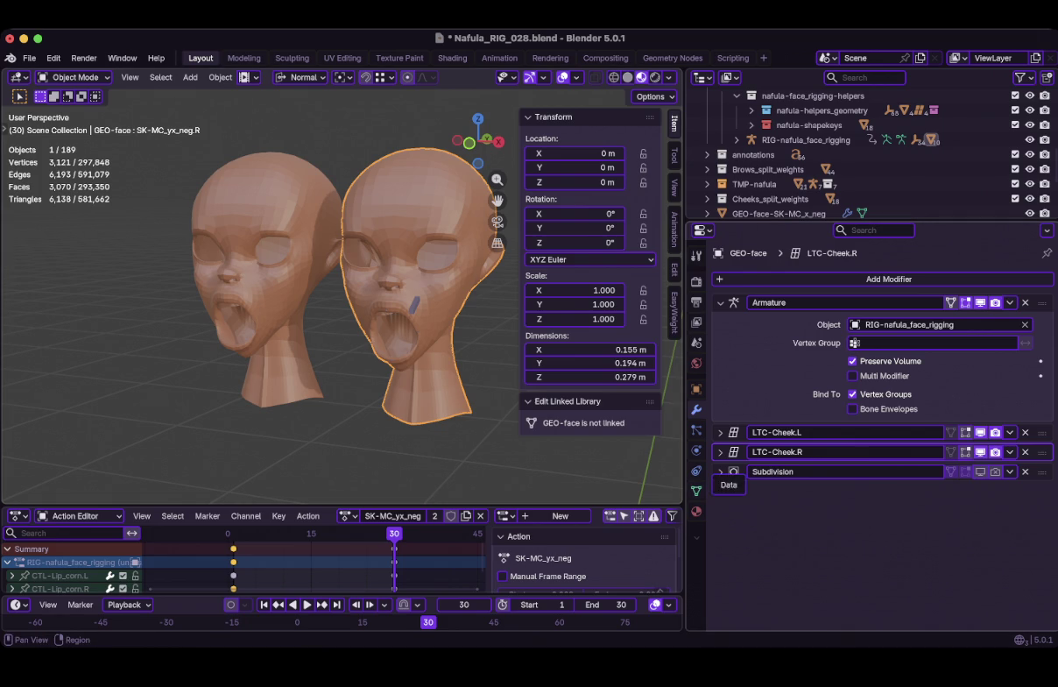
Add a new pose shape key named SK-Mouth_open_corr on the head mesh
click(697, 490)
scroll(743, 496, down, 2)
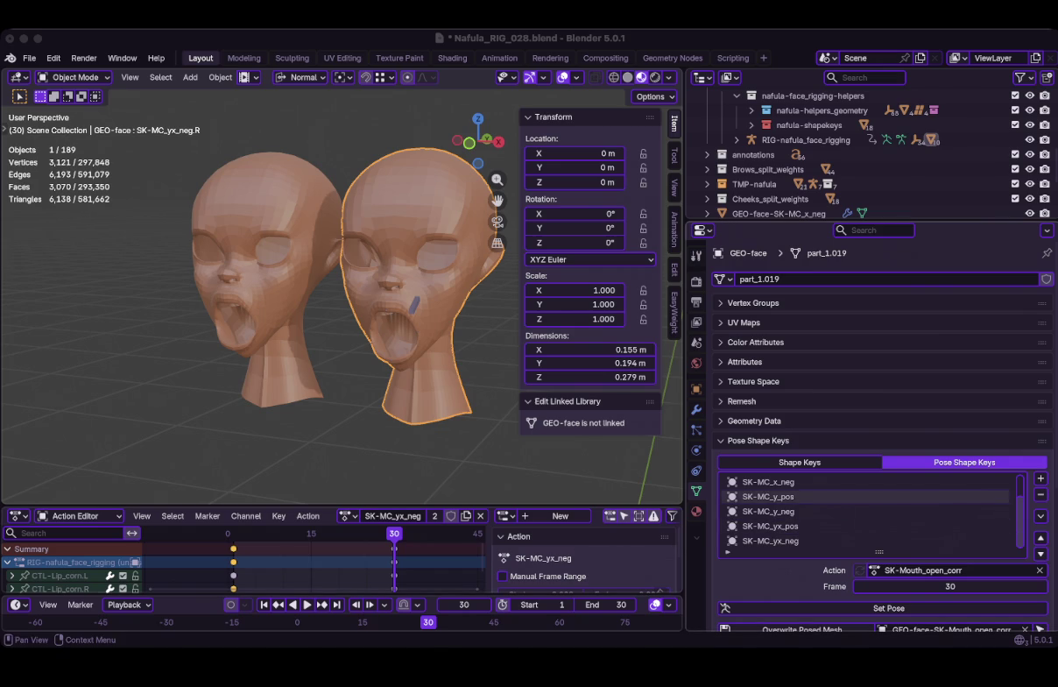
click(1040, 478)
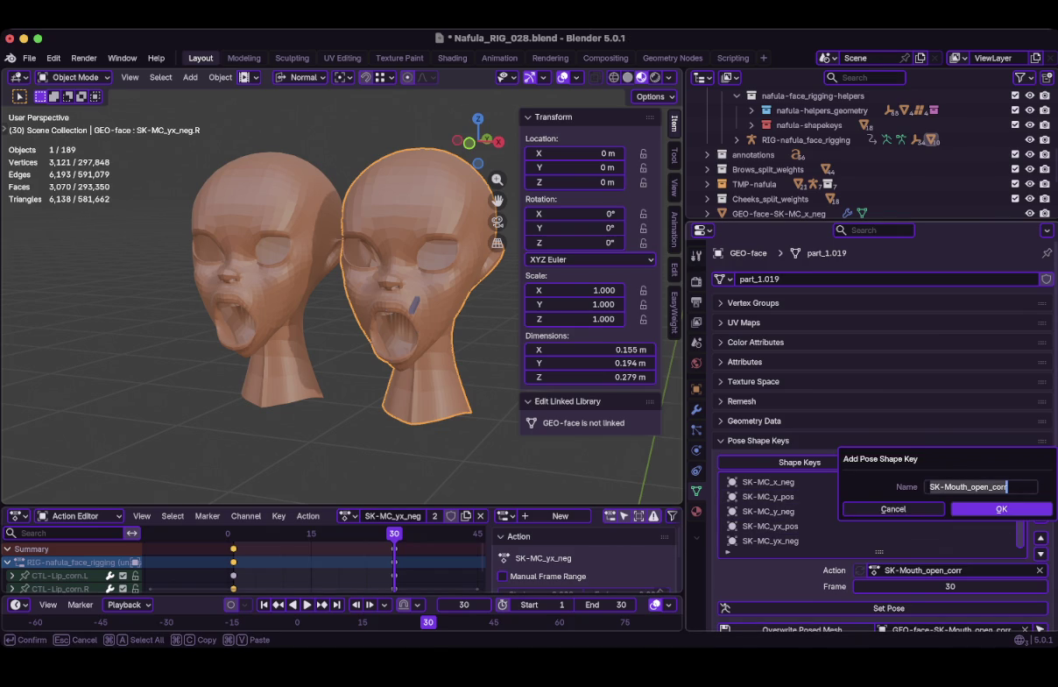
key(Return)
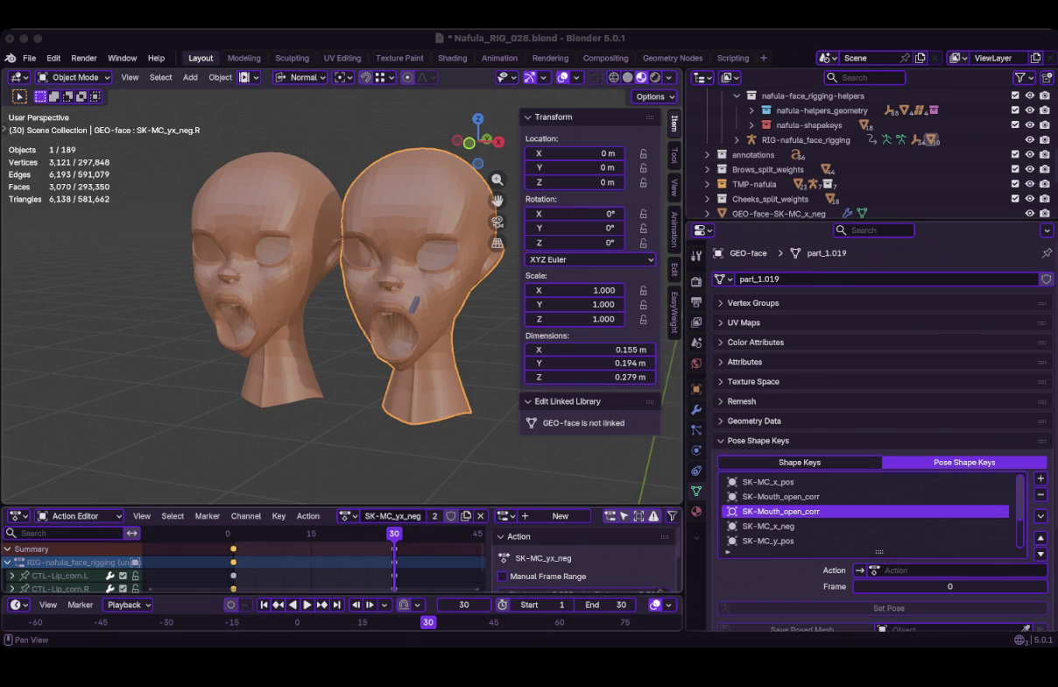
Initialise the pose key, remove the duplicate SK-Mouth_open_corr, and add a target shape key slot
click(780, 511)
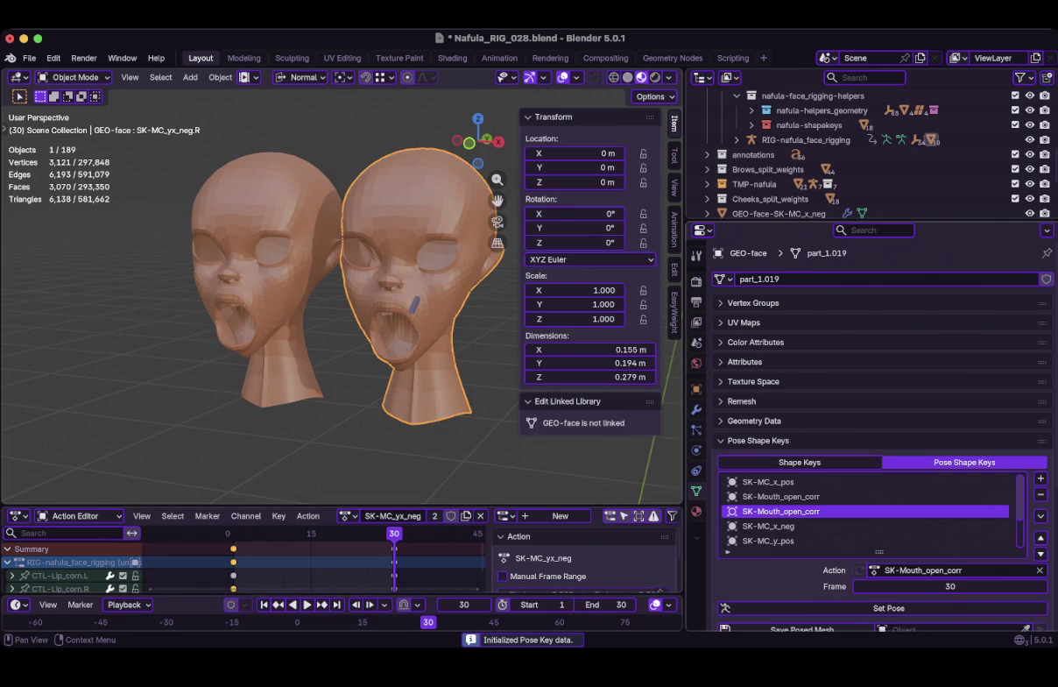
scroll(876, 412, down, 3)
scroll(875, 412, down, 1)
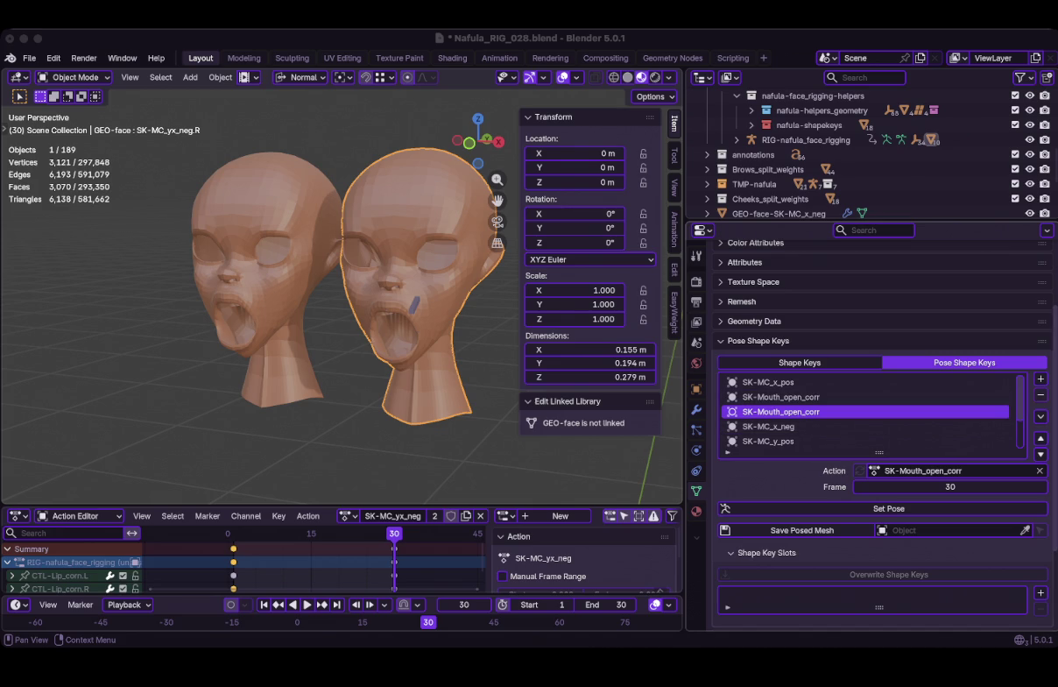
click(782, 397)
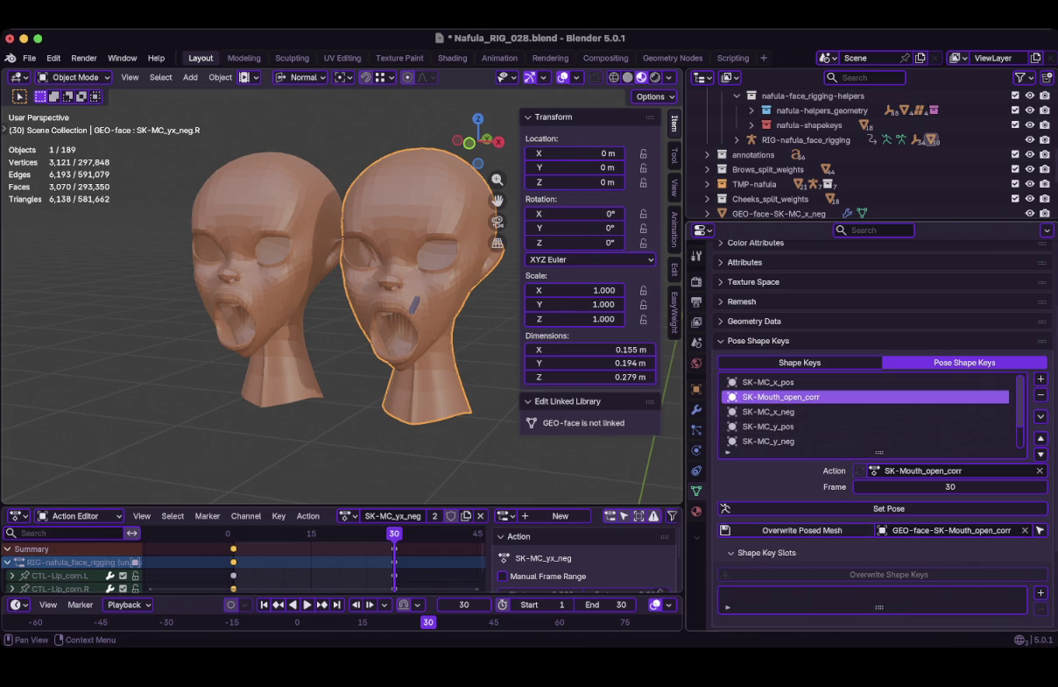
scroll(876, 412, down, 2)
click(1041, 529)
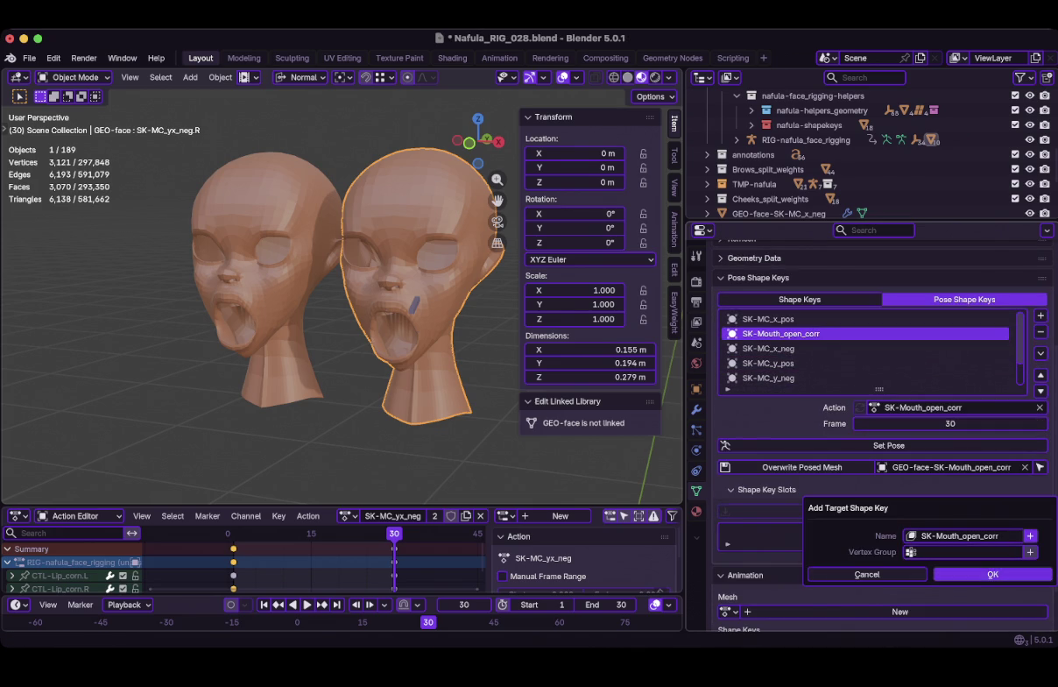
Add the SK-Mouth_open_corr target shape key and overwrite it with the corrective mesh's vertex positions
key(Return)
key(super+Tab)
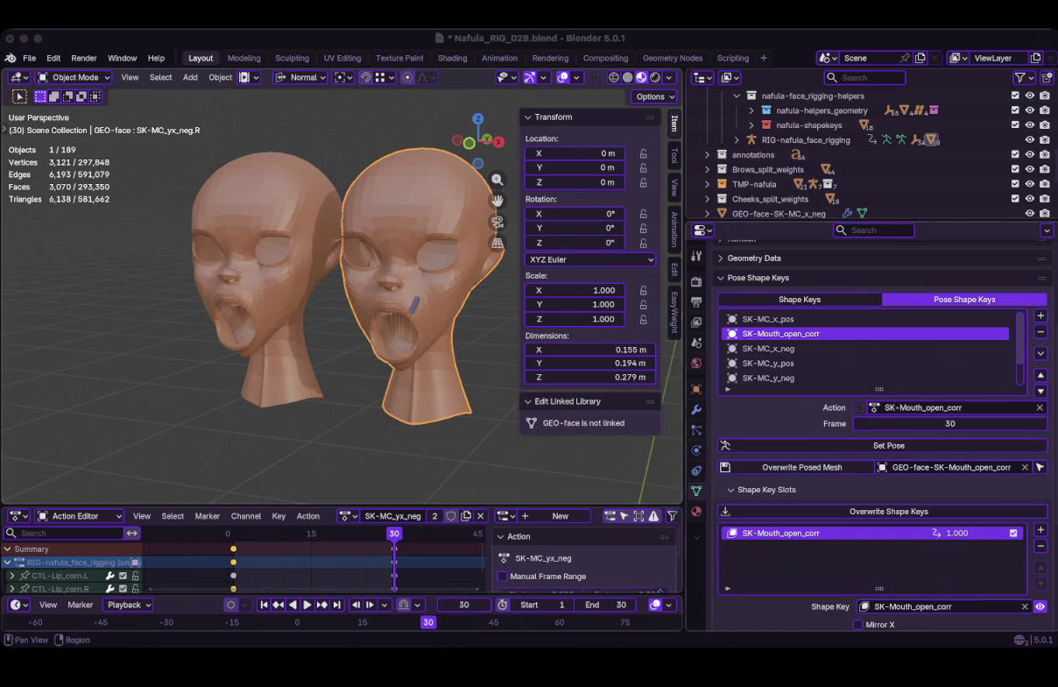
click(889, 511)
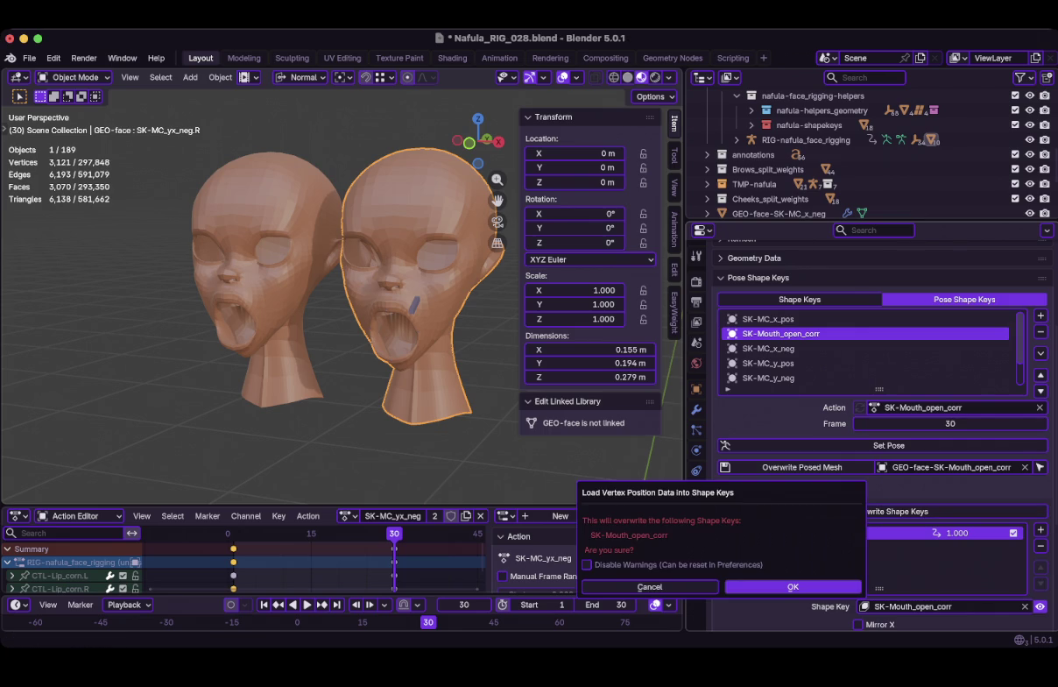
key(Return)
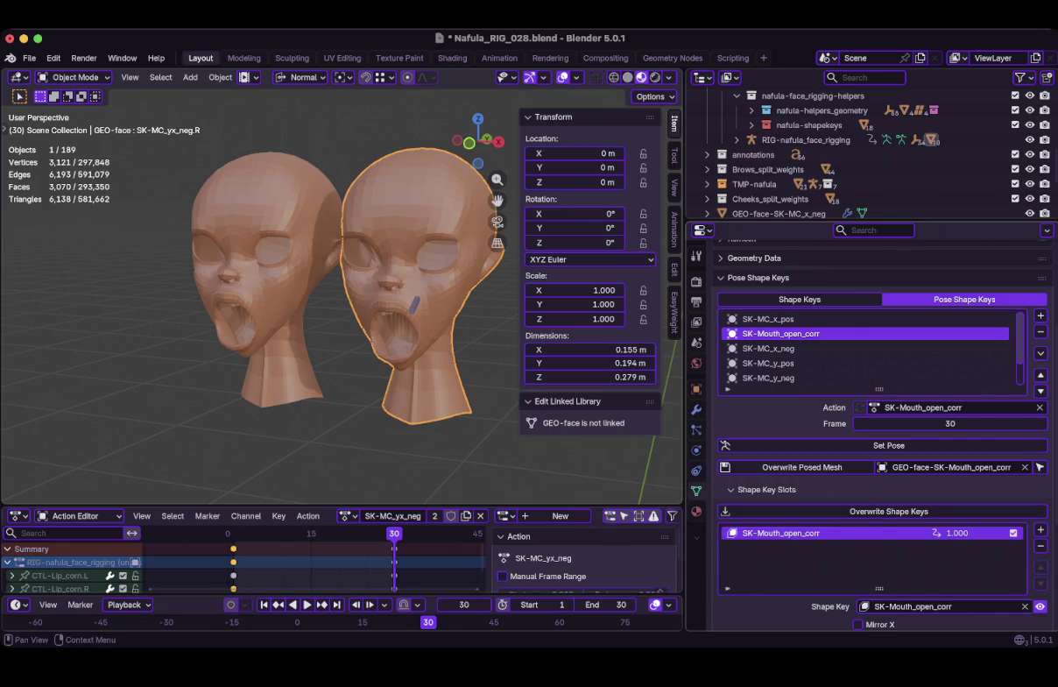
key(super+Tab)
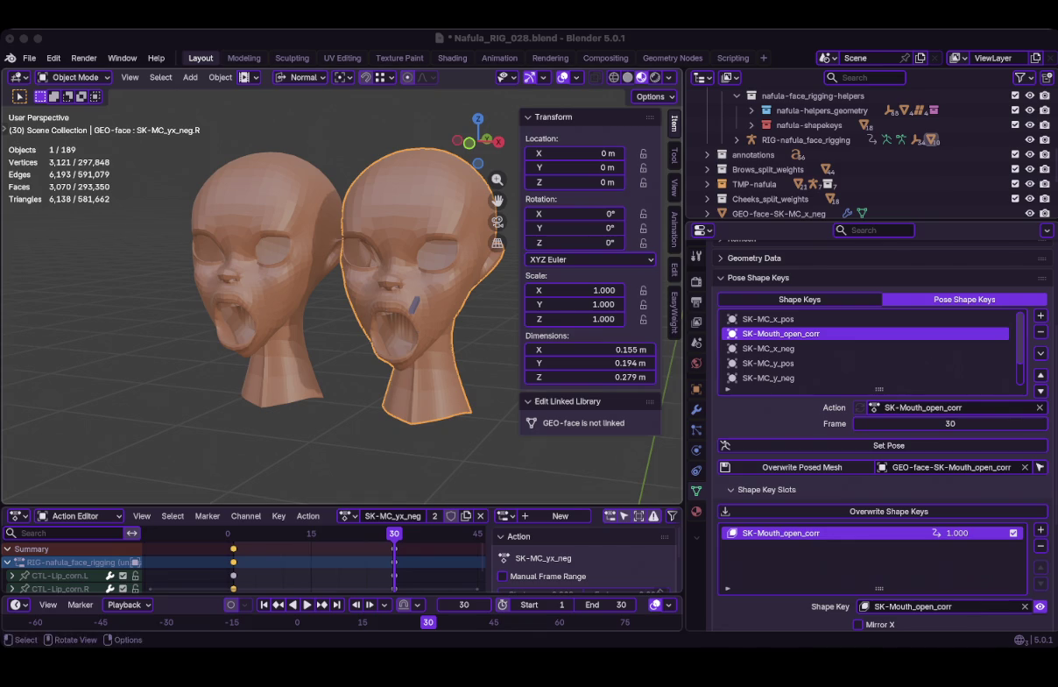
key(super+Tab)
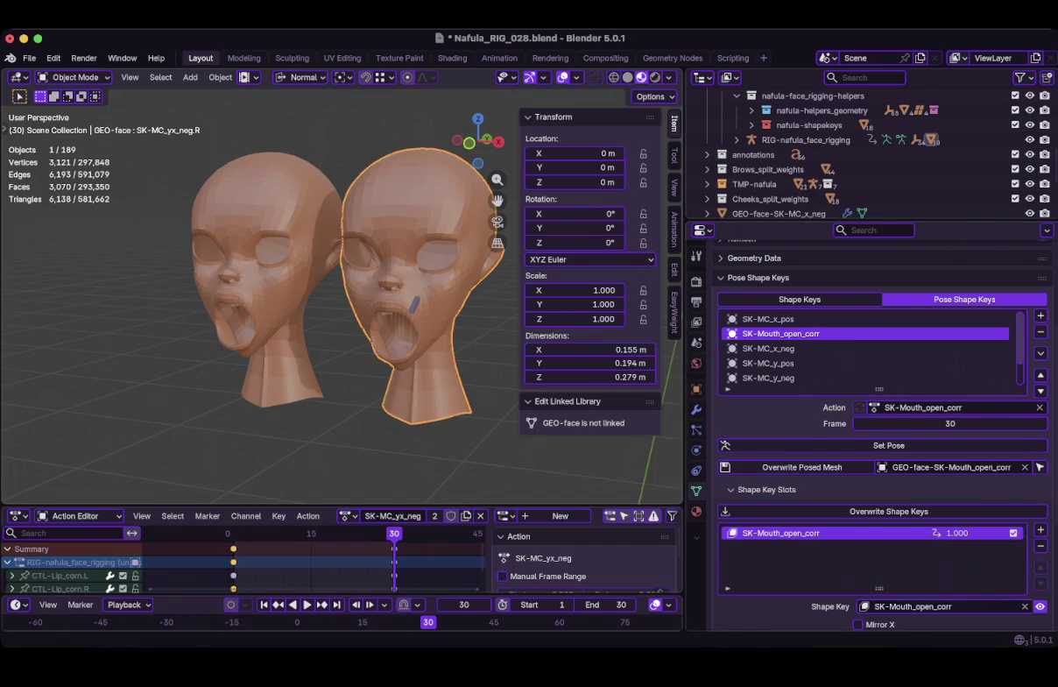
key(super+Tab)
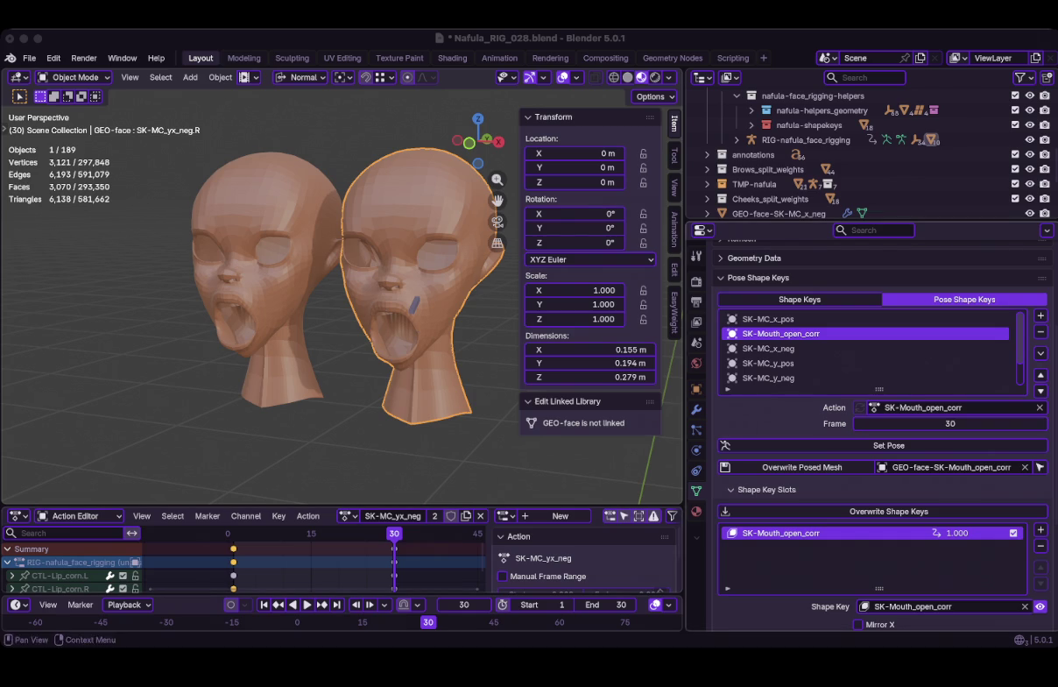
key(super+Tab)
Drive the SK-Mouth_open_corr target slot from DEF-Jaw X rotation (-0.52), Side set to Both
click(885, 511)
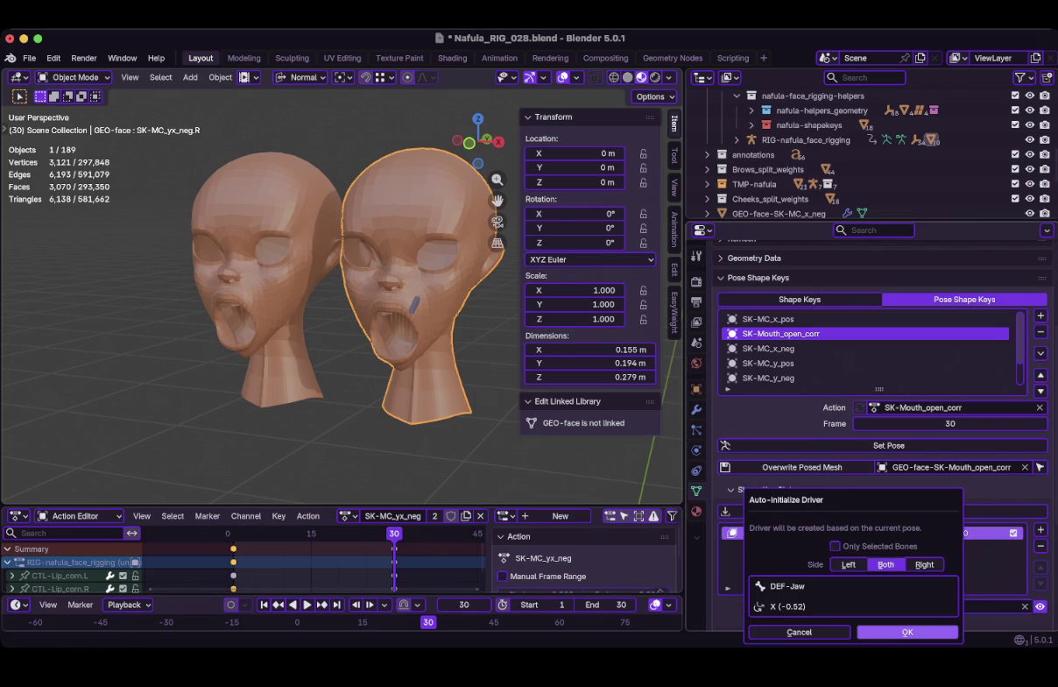
click(907, 631)
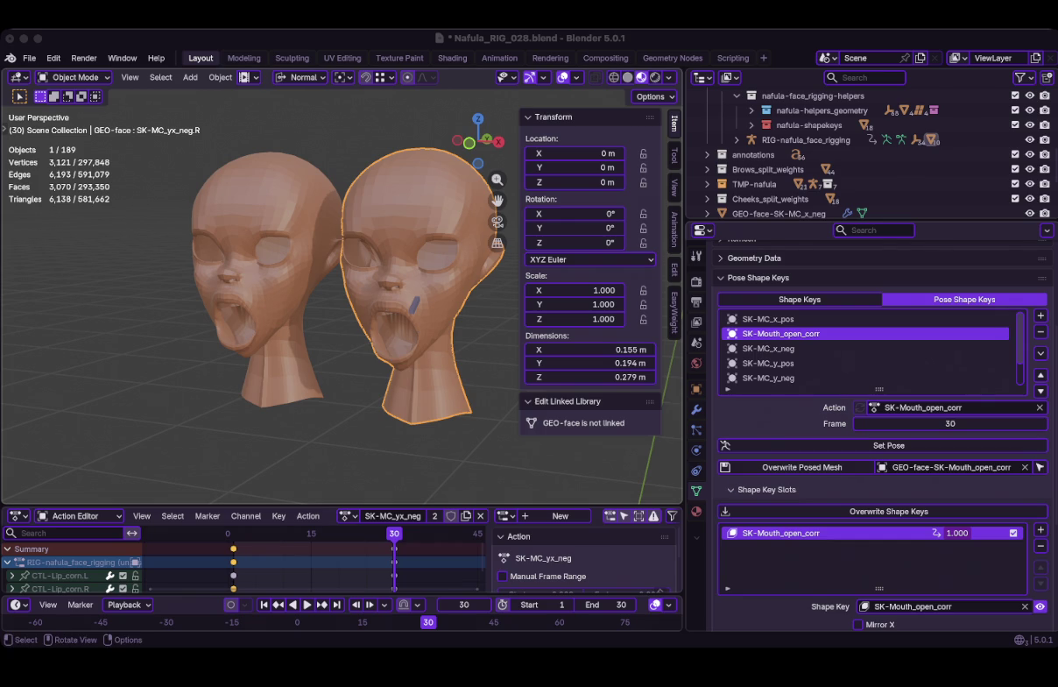
Put the face rig in Pose Mode and unlink its SK-Mouth_open_corr action
click(806, 139)
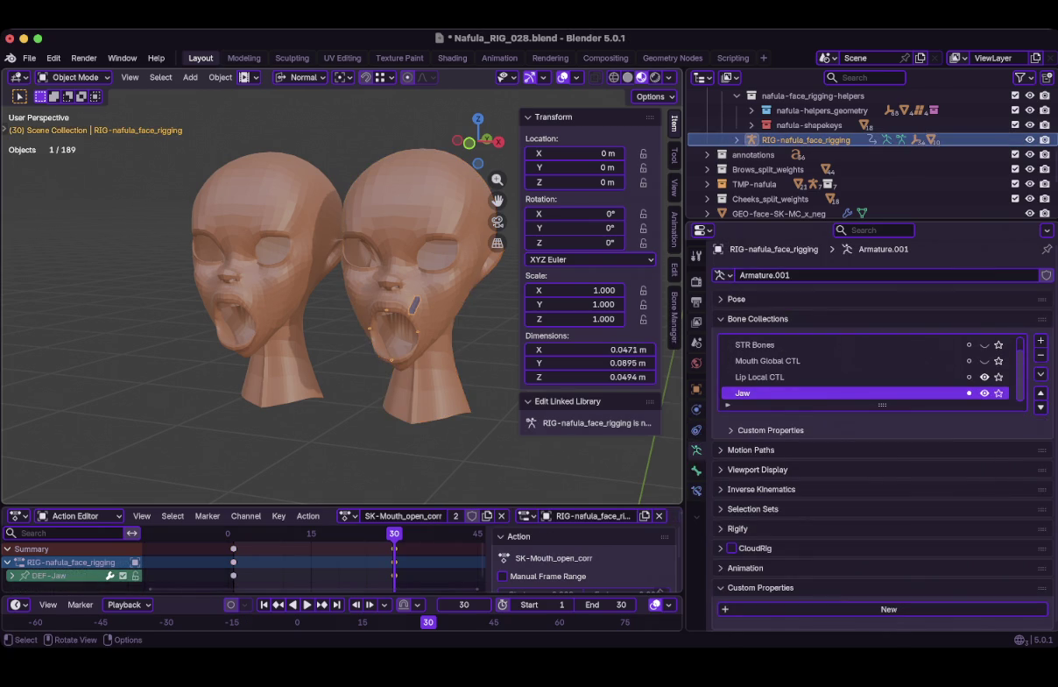
key(ctrl+Tab)
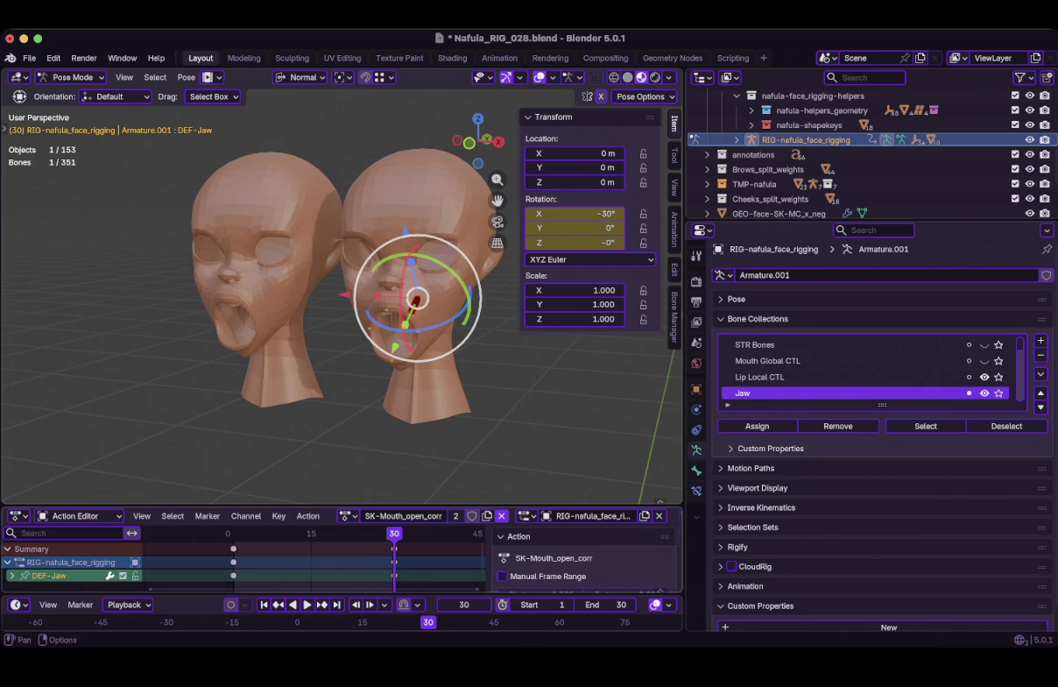
click(501, 515)
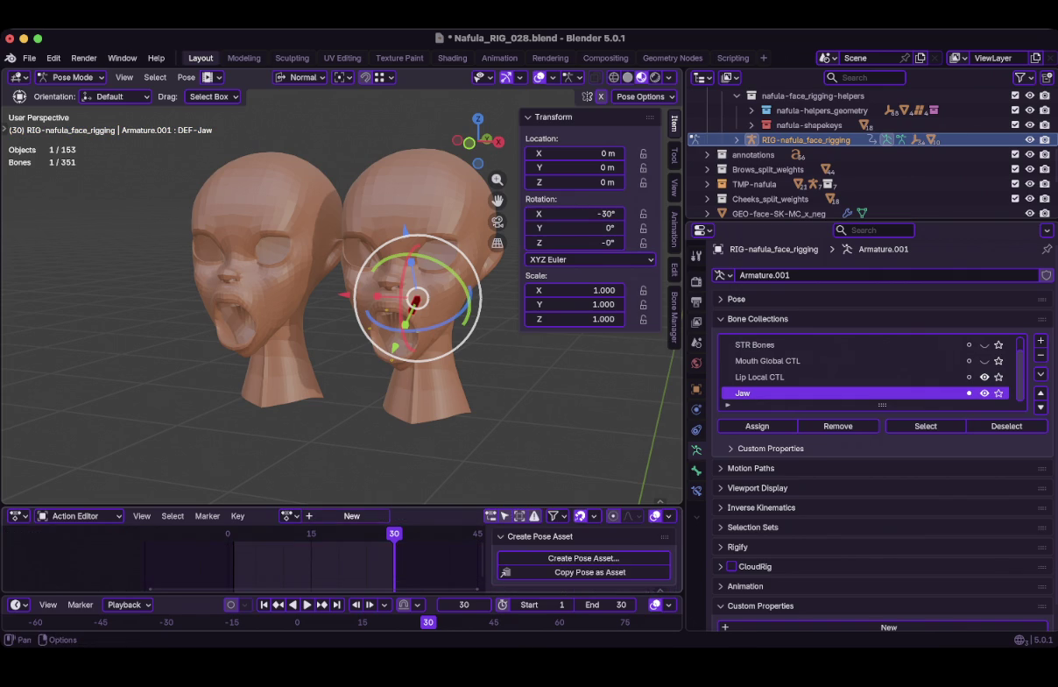
Create a new action for the rig and start naming it SK-MC_x_pos_ope
click(351, 515)
double_click(378, 515)
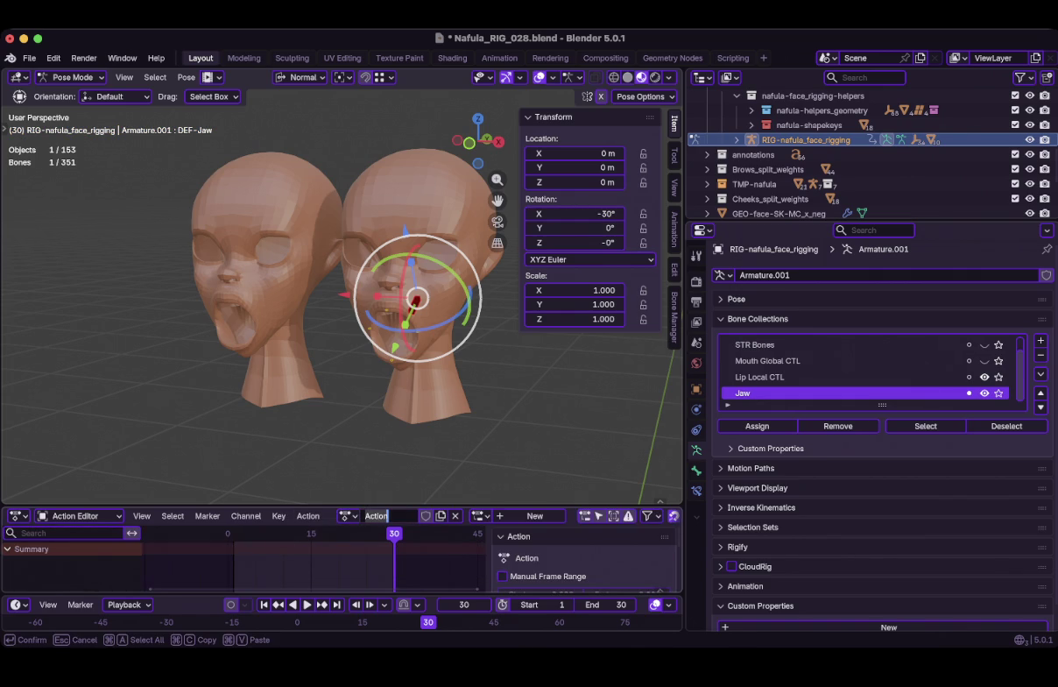
text(SK)
text(-MC)
text(_)
text(x)
text(_)
text(pos_ope)
key(Return)
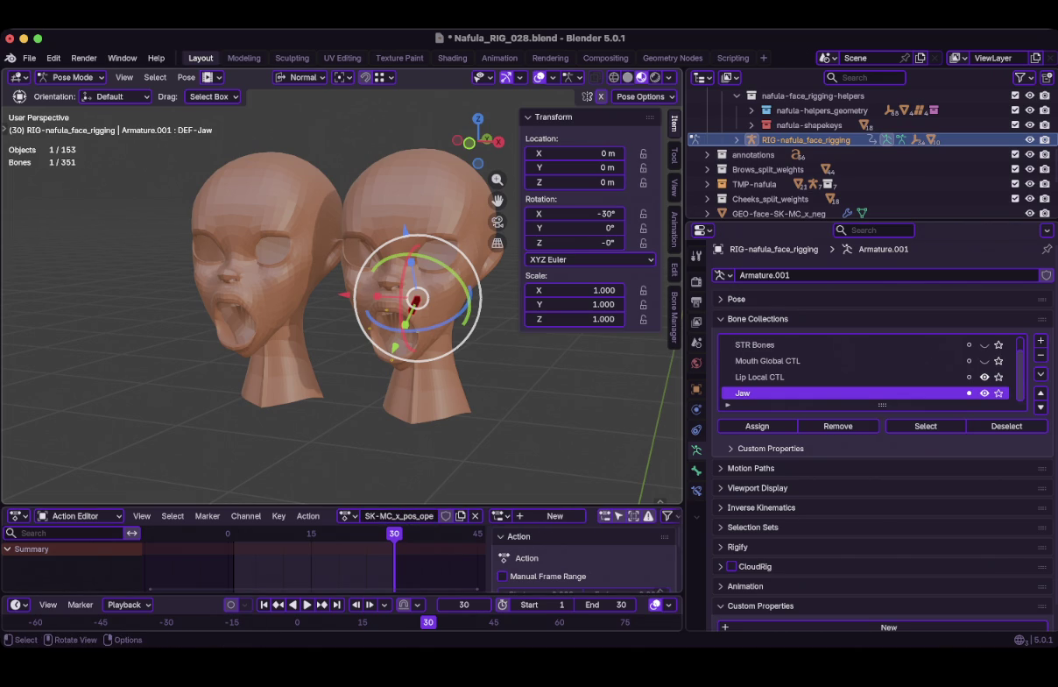
Complete the new action's name as SK-MC_x_pos_open
click(398, 516)
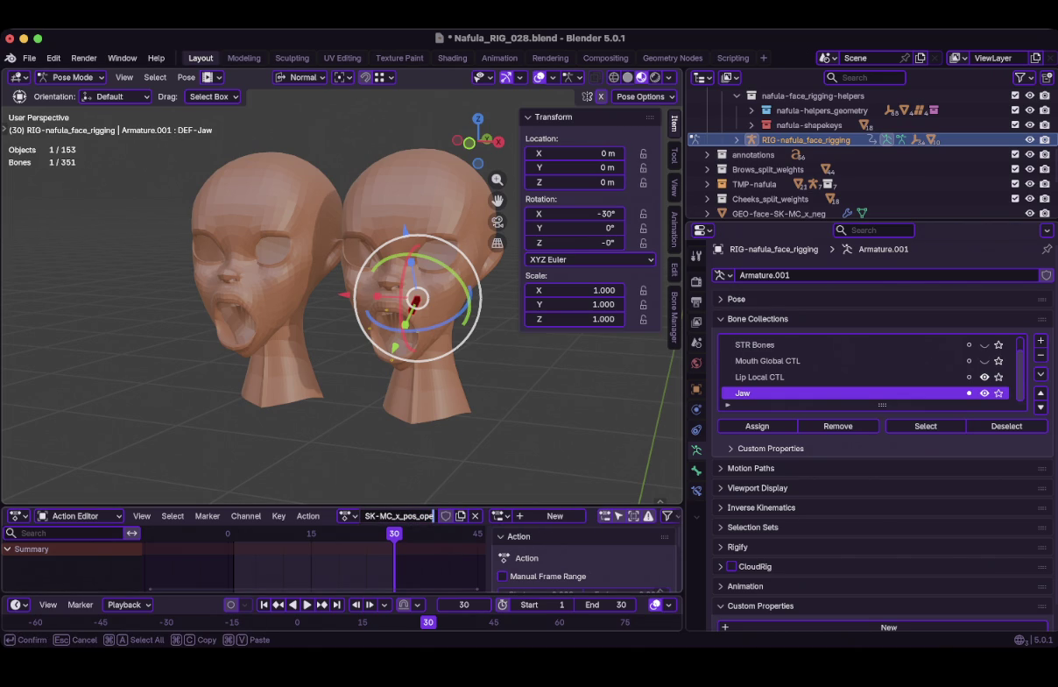
text(n)
key(Return)
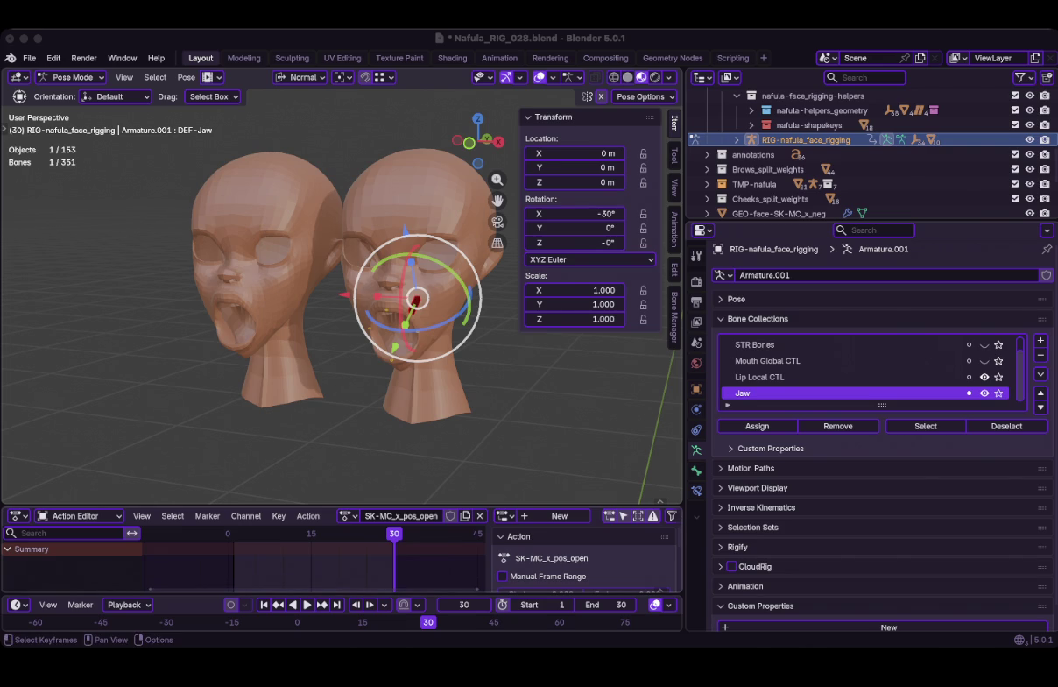
Keyframe the jaw and lip control bones at frame 1
key(shift+Left)
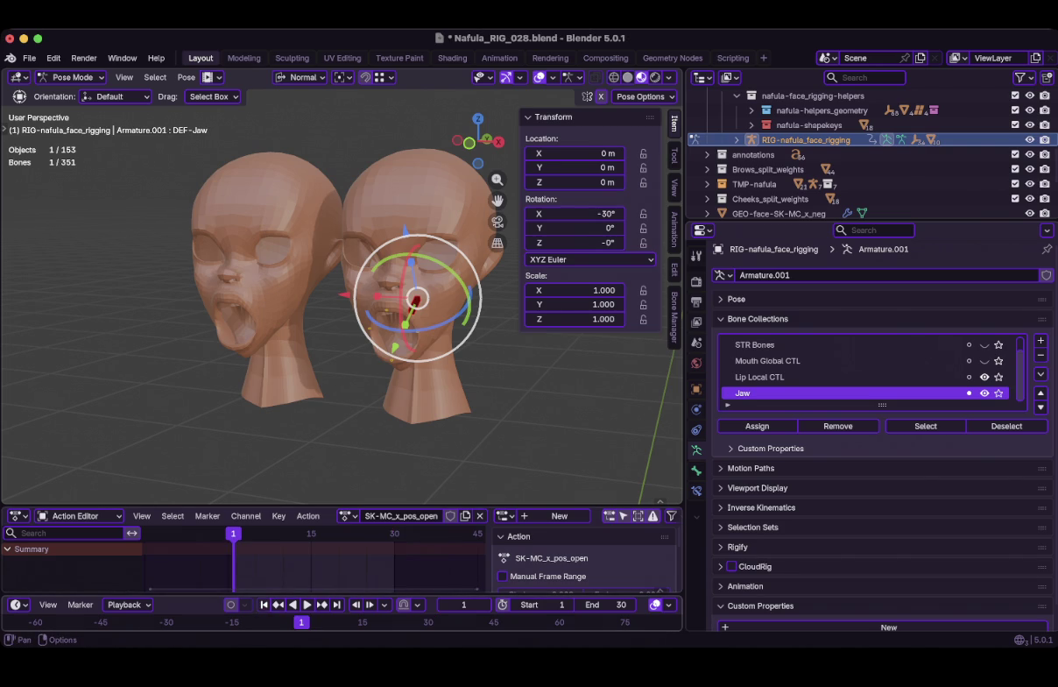
drag(376, 271, 442, 355)
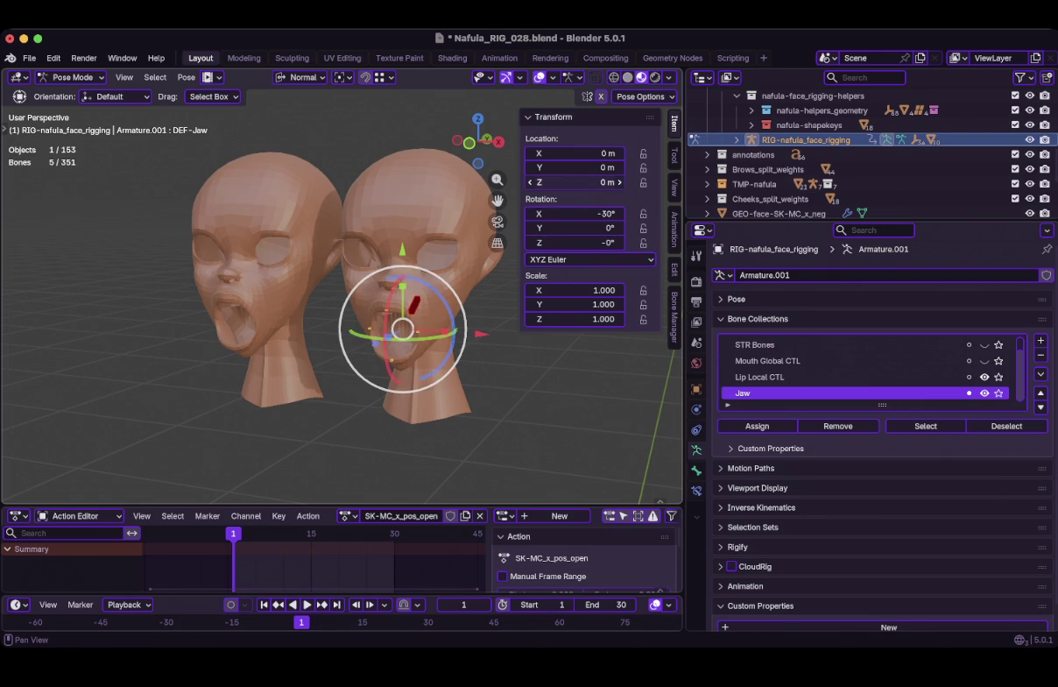
key(i)
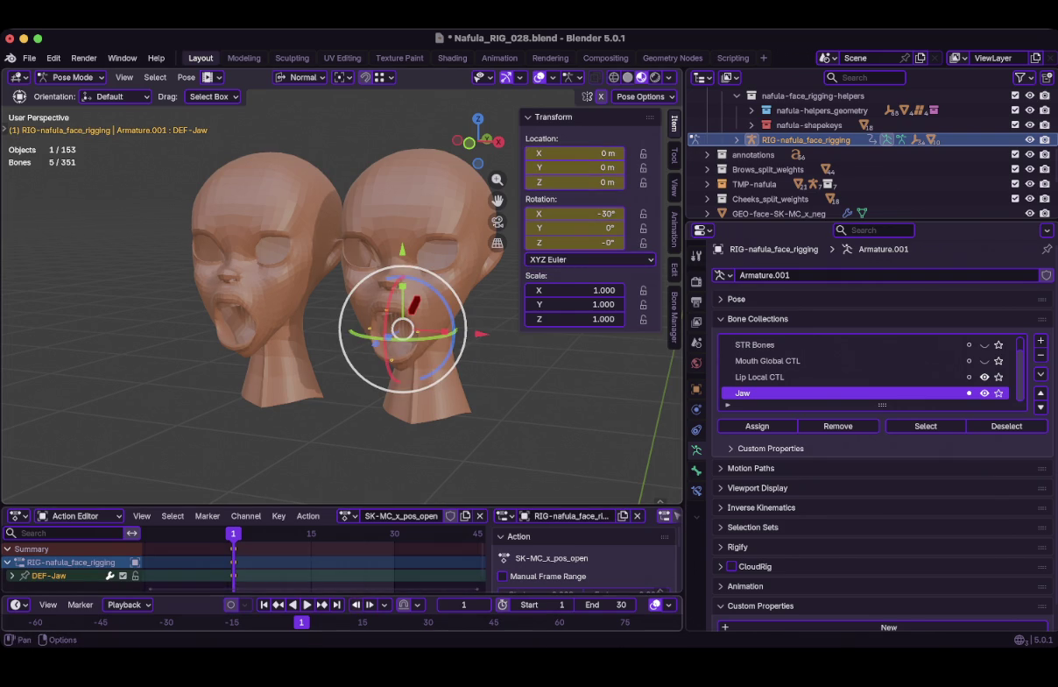
Return to frame 30 and select the left lip-corner control CTL-Lip_corn_local.L
key(shift+Right)
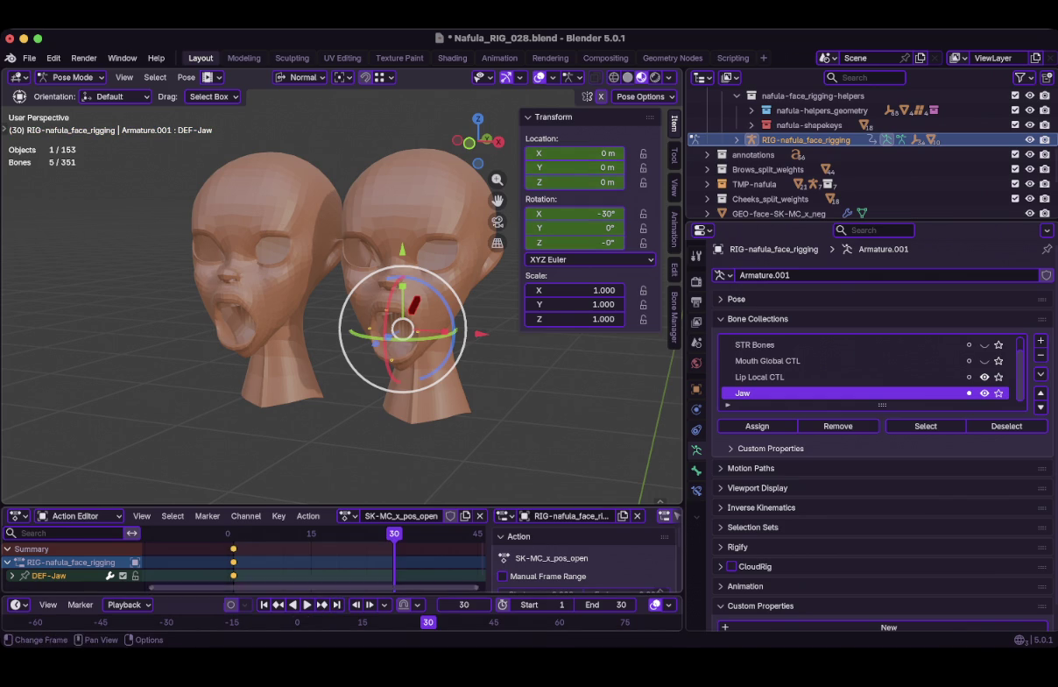
scroll(350, 289, up, 3)
middle_drag(350, 289, 263, 289)
click(428, 312)
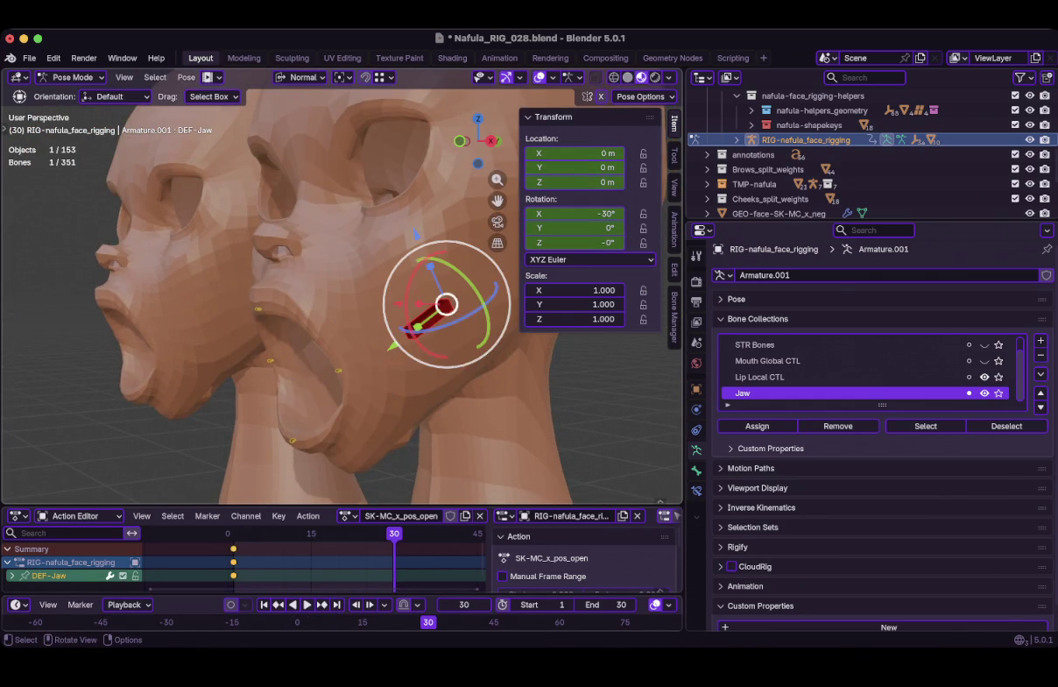
middle_drag(427, 312, 473, 302)
click(339, 351)
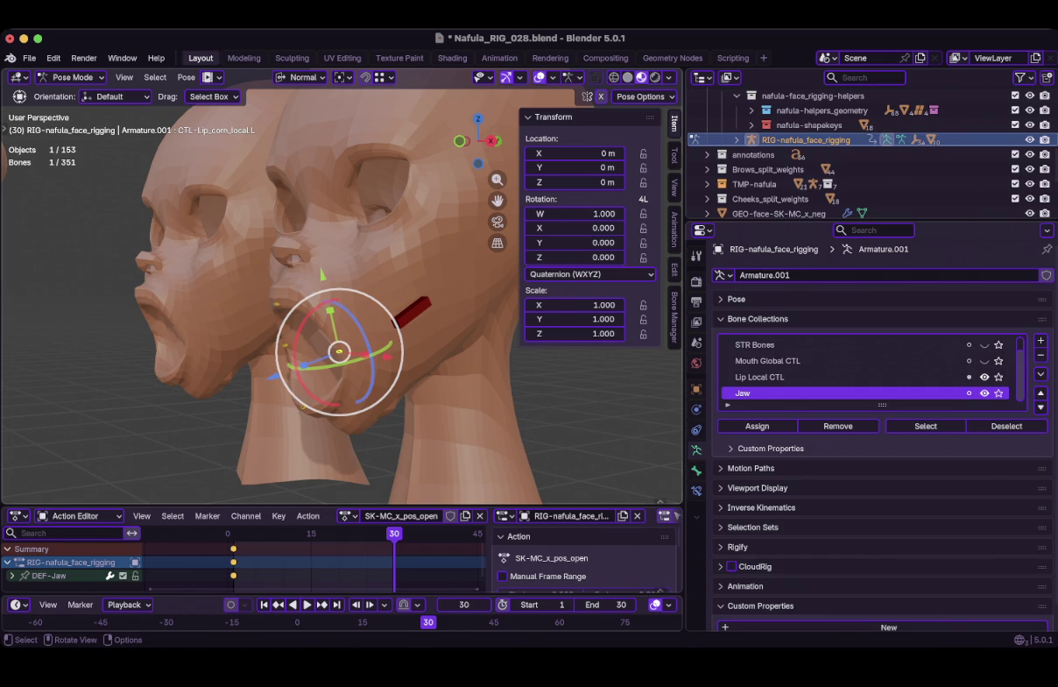
Switch both lip-corner controls' rotation mode from Quaternion to XYZ Euler
click(578, 274)
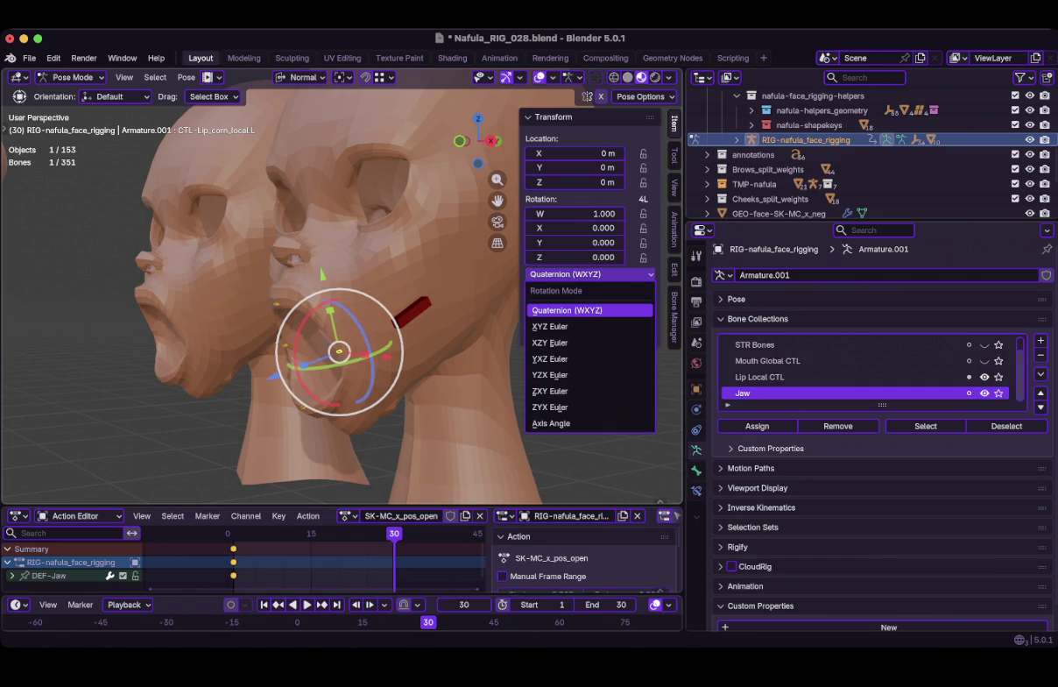
click(552, 326)
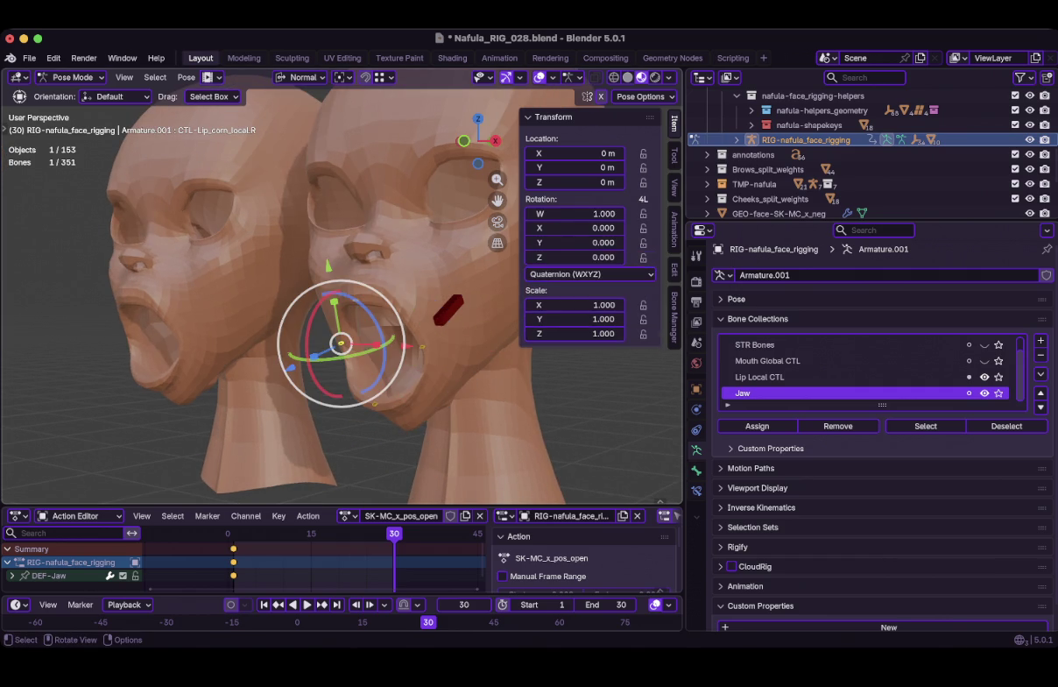
click(578, 275)
click(552, 328)
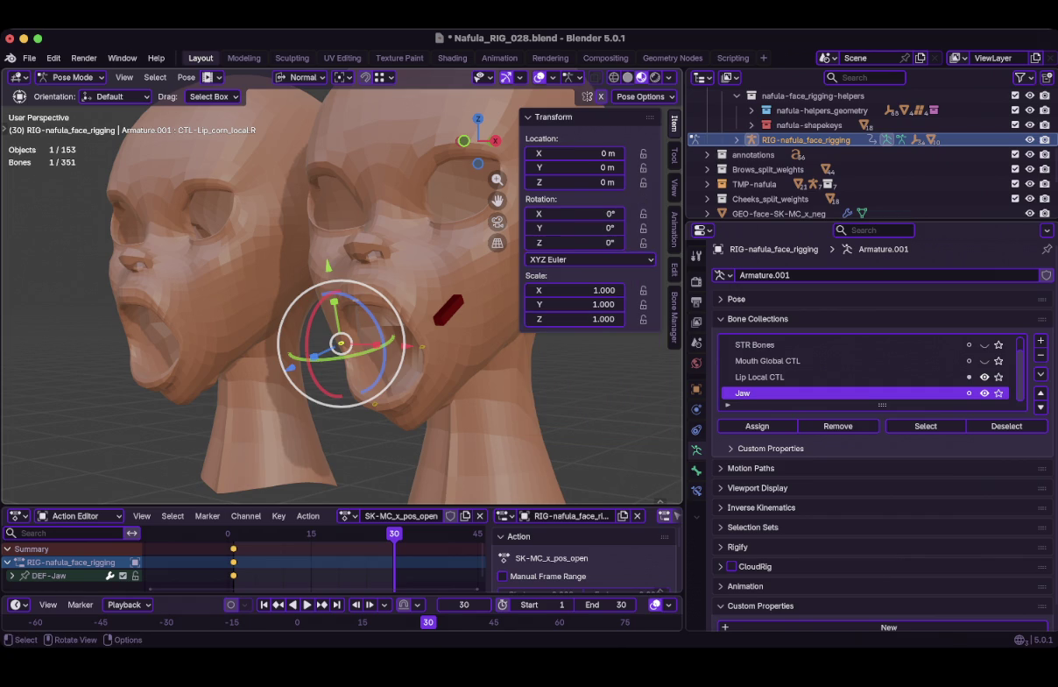
scroll(342, 298, up, 5)
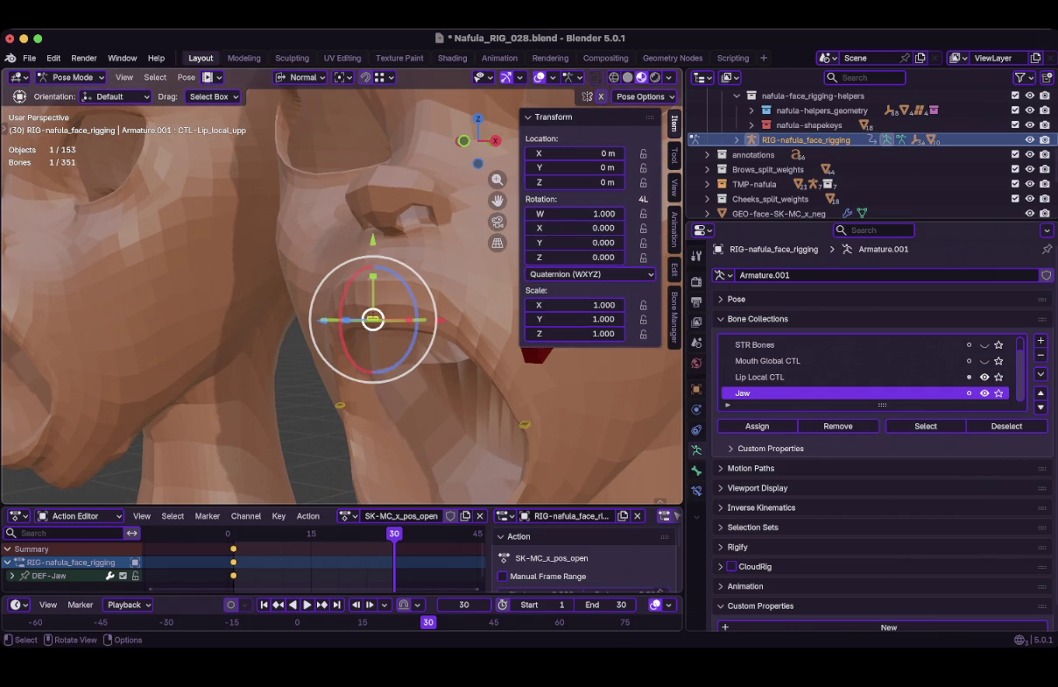
Switch the upper and lower lip controls to XYZ Euler, then reselect the left lip corner
click(589, 274)
click(550, 326)
middle_drag(350, 307, 412, 298)
click(383, 436)
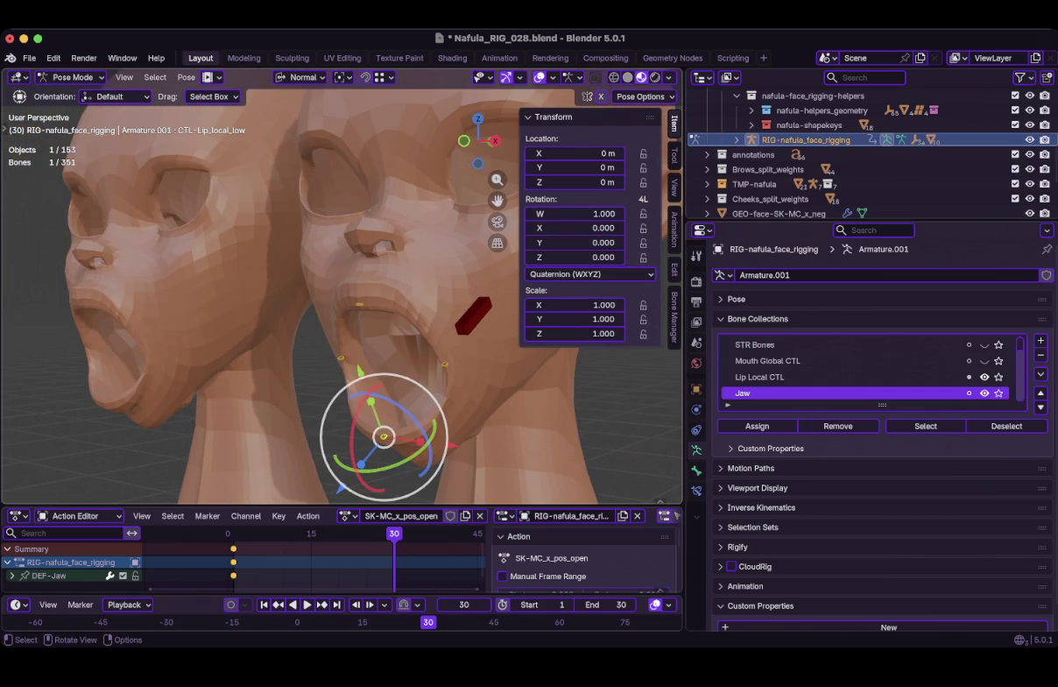
click(590, 274)
click(550, 326)
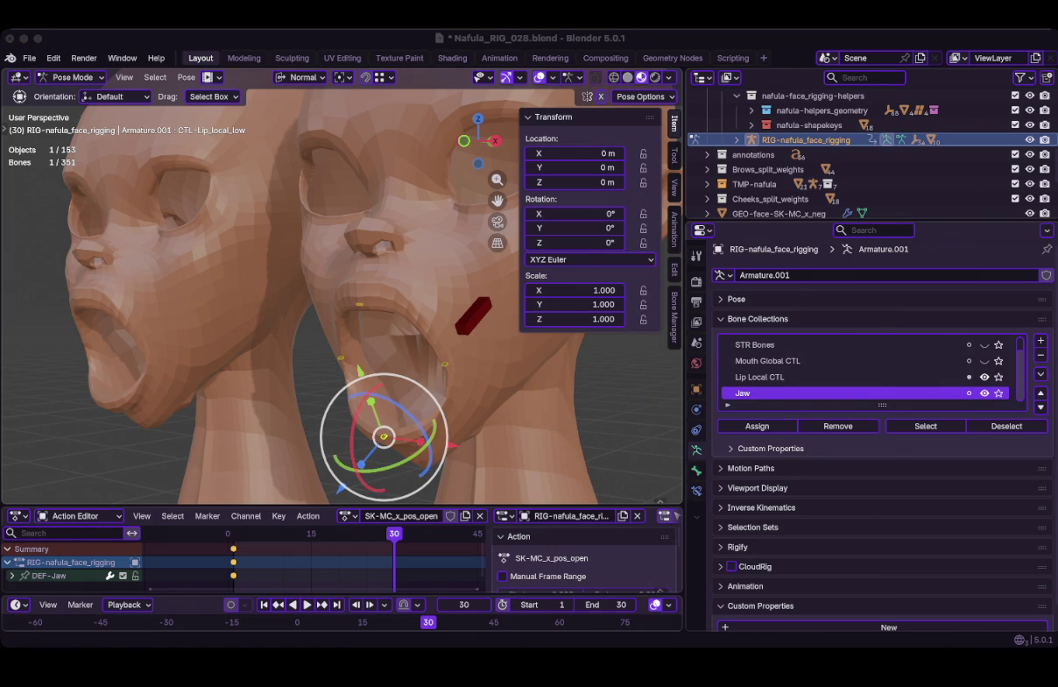
click(445, 364)
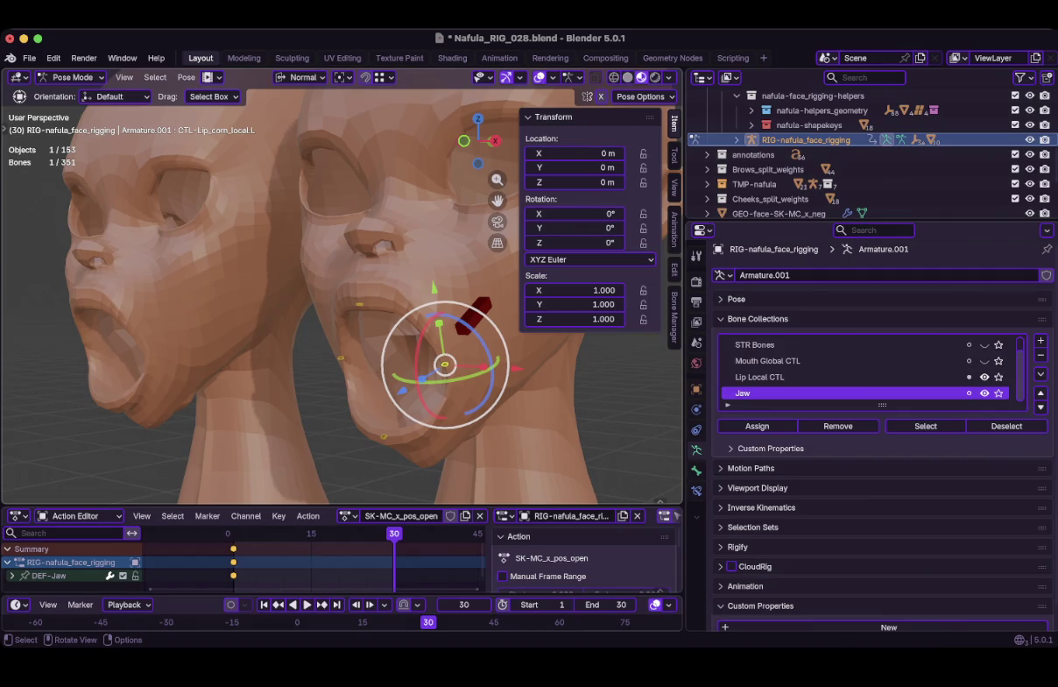
Set the transform orientation to Local
click(298, 77)
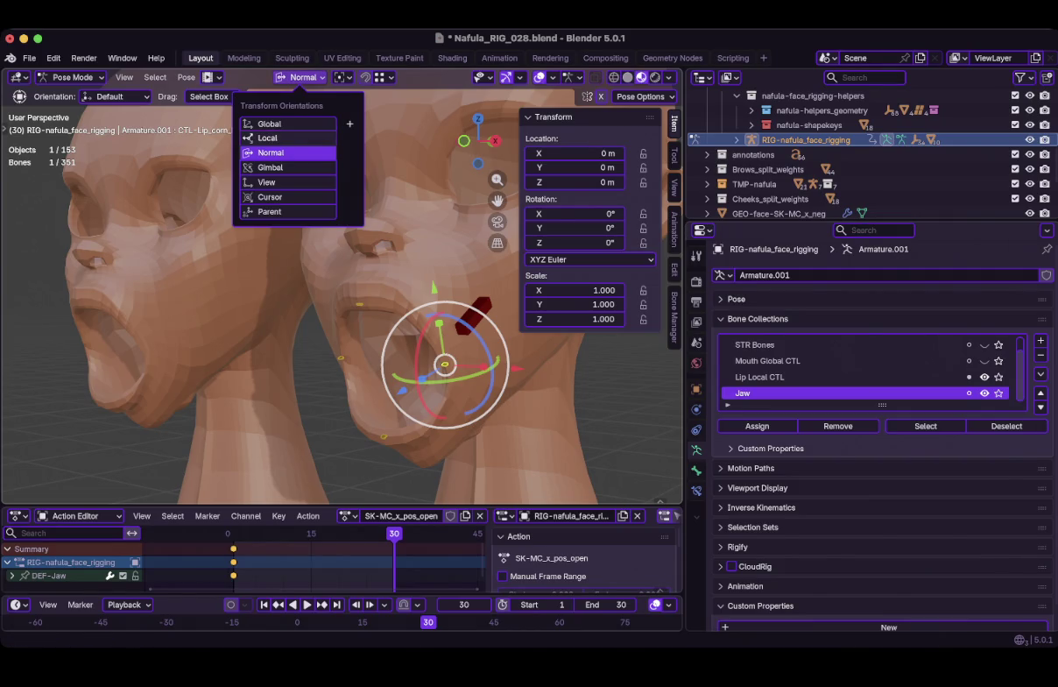
click(267, 138)
click(267, 123)
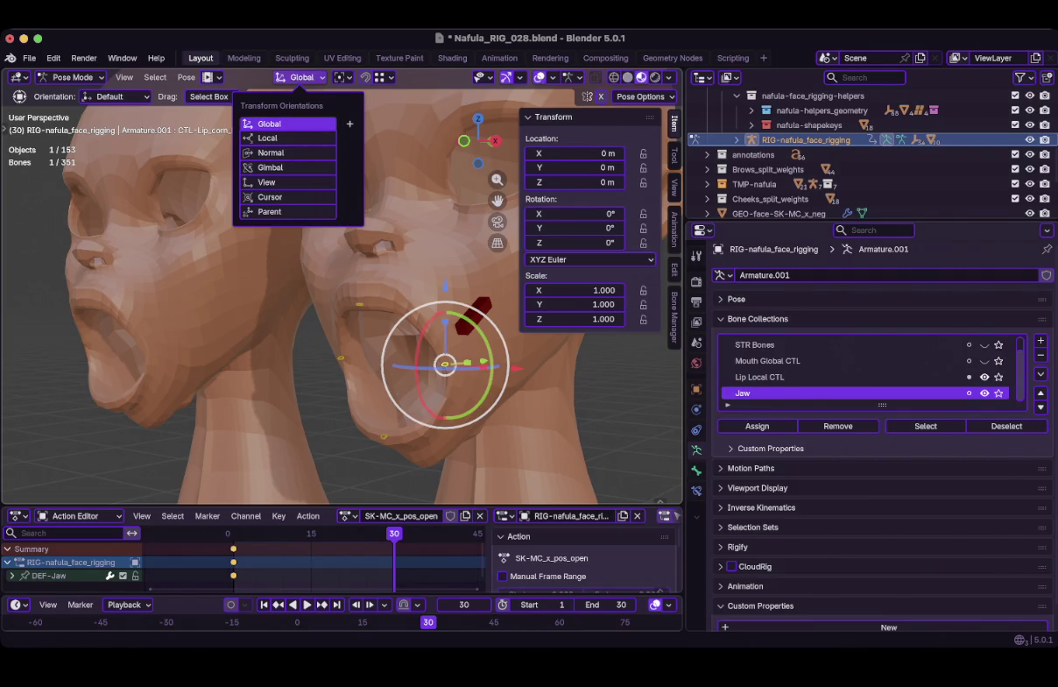
click(267, 138)
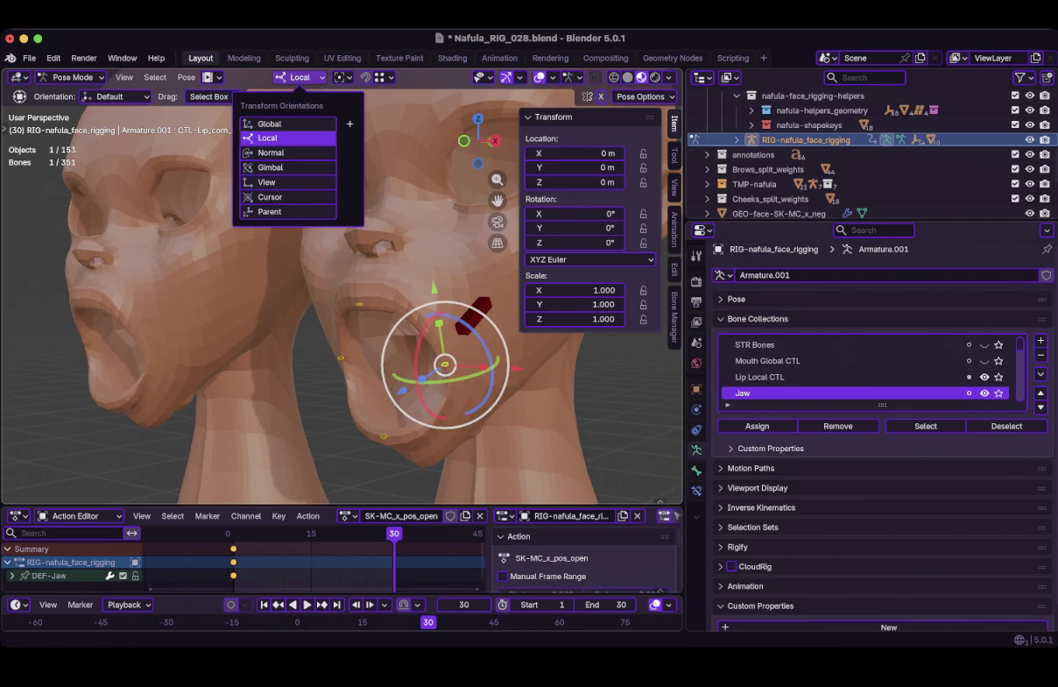
shift+middle_drag(445, 364, 406, 388)
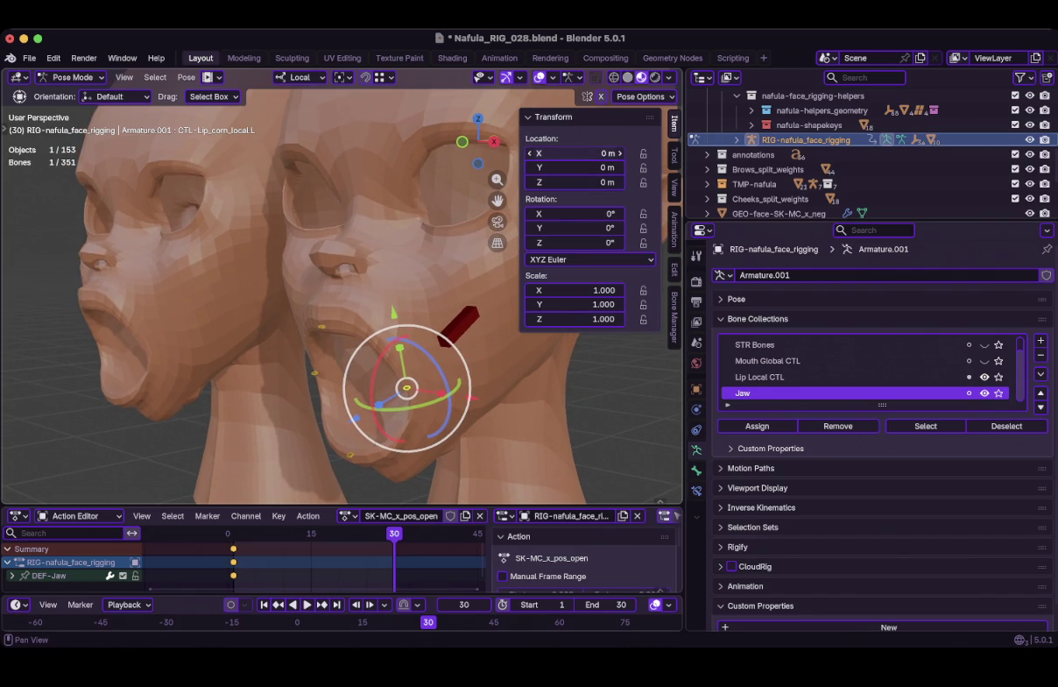
Move CTL-Lip_corn_local.L to Location X 0.03 m and frame it to check the pose
key(g)
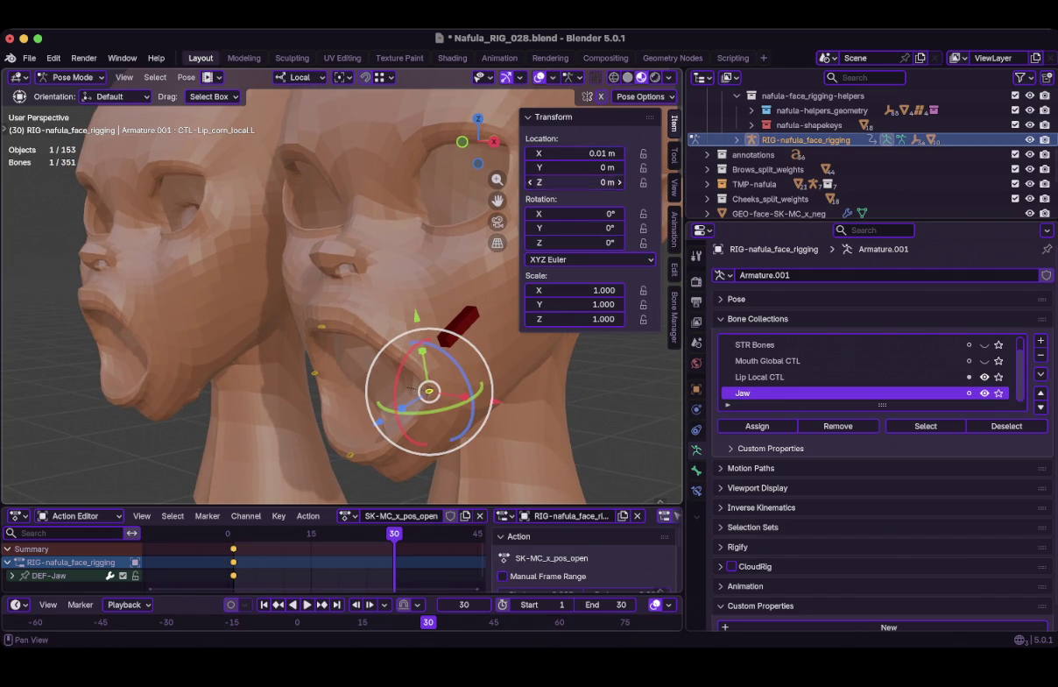
middle_drag(429, 391, 398, 395)
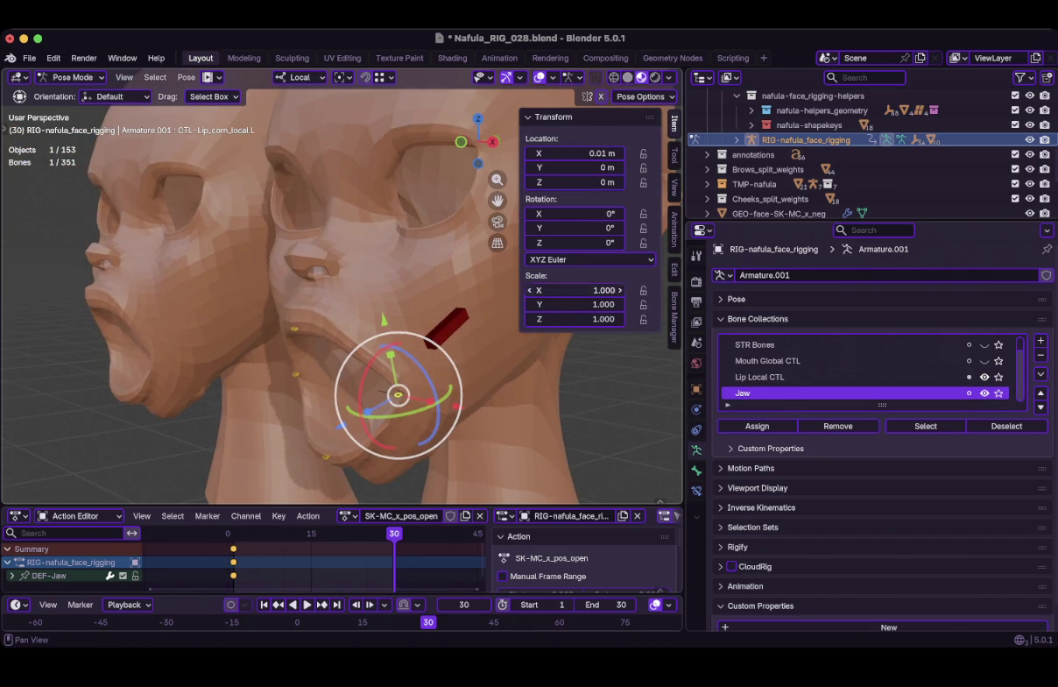
click(574, 153)
text(.03)
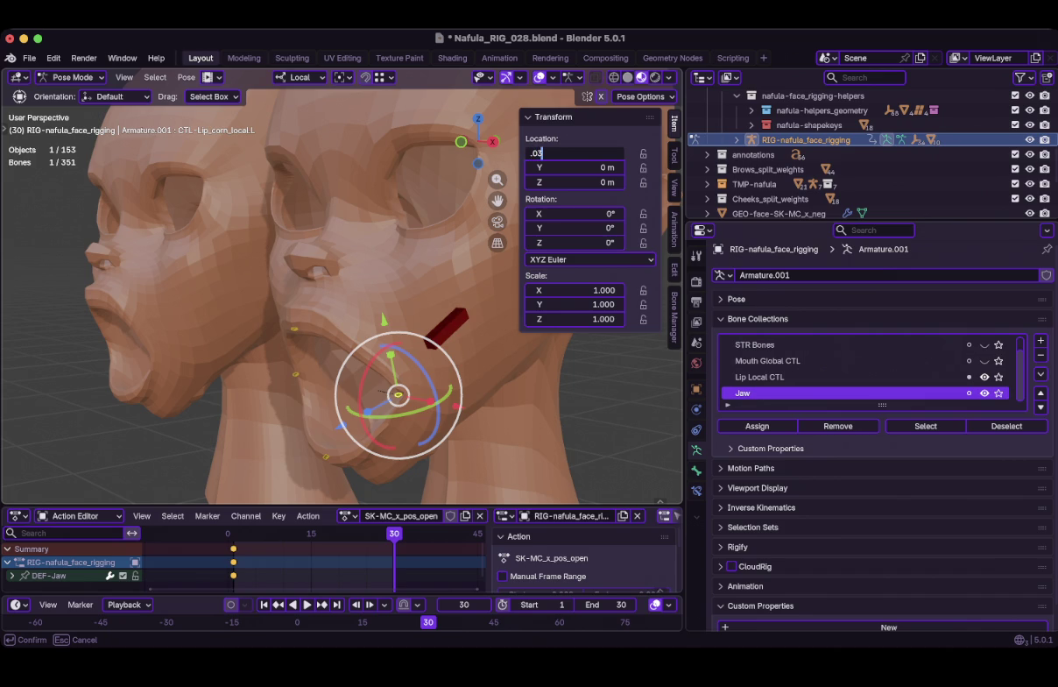
key(Return)
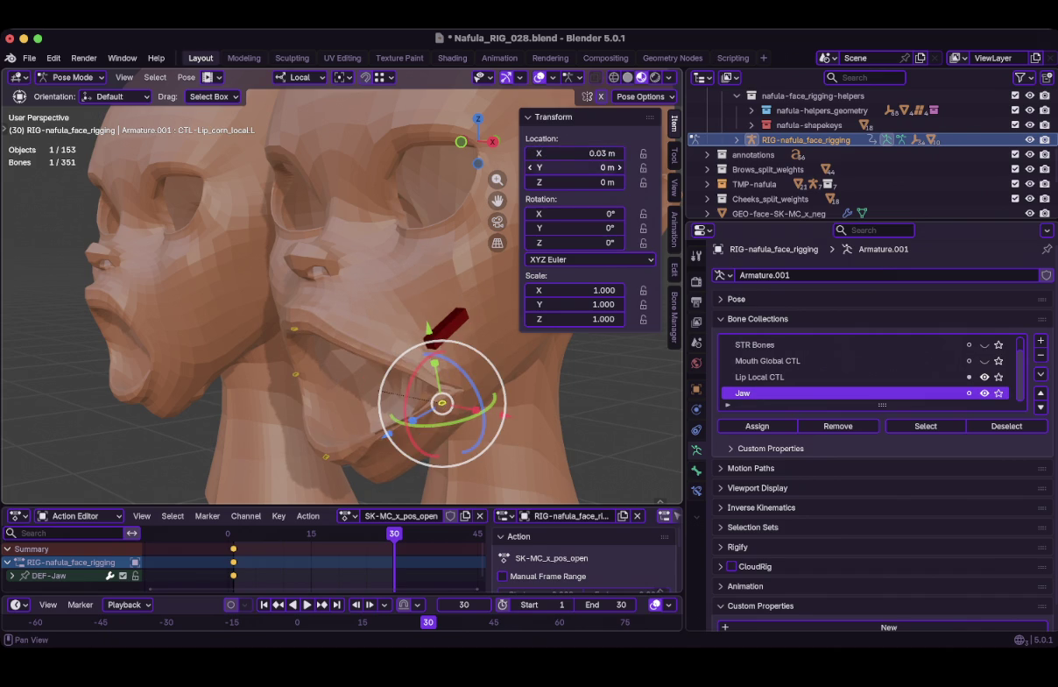
mouse_move(376, 333)
middle_down()
mouse_move(438, 333)
mouse_move(420, 333)
middle_up()
key(Home)
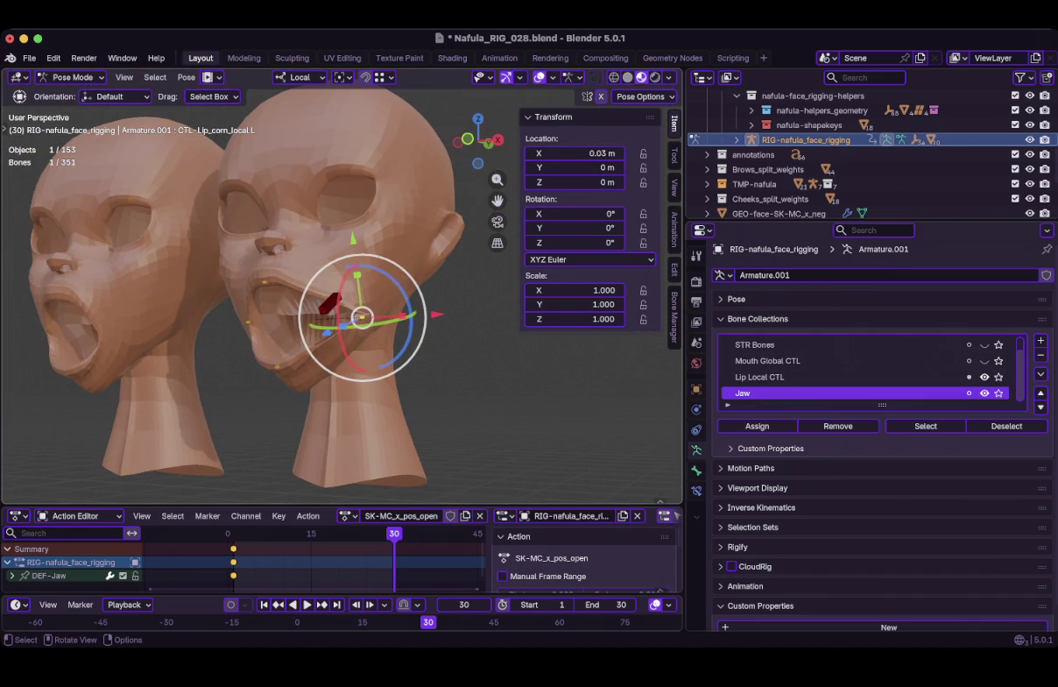
key(KP_Decimal)
mouse_move(342, 298)
middle_down()
mouse_move(394, 263)
mouse_move(385, 263)
middle_up()
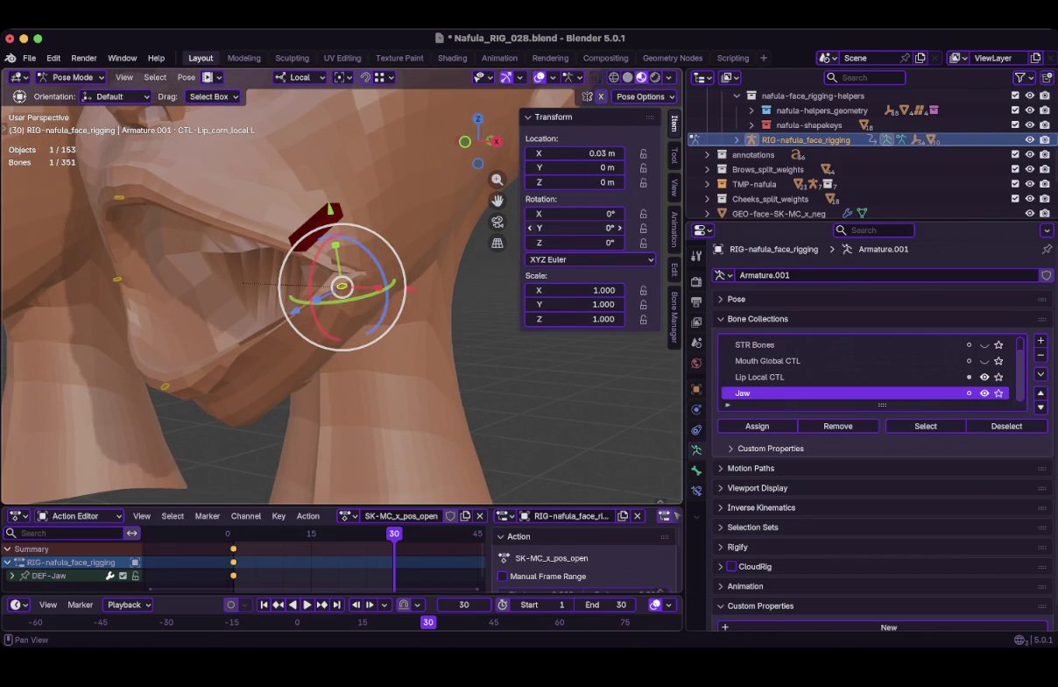
Keyframe the left lip corner at rest on frame 1 and at X 0.03 m on frame 30
key(i)
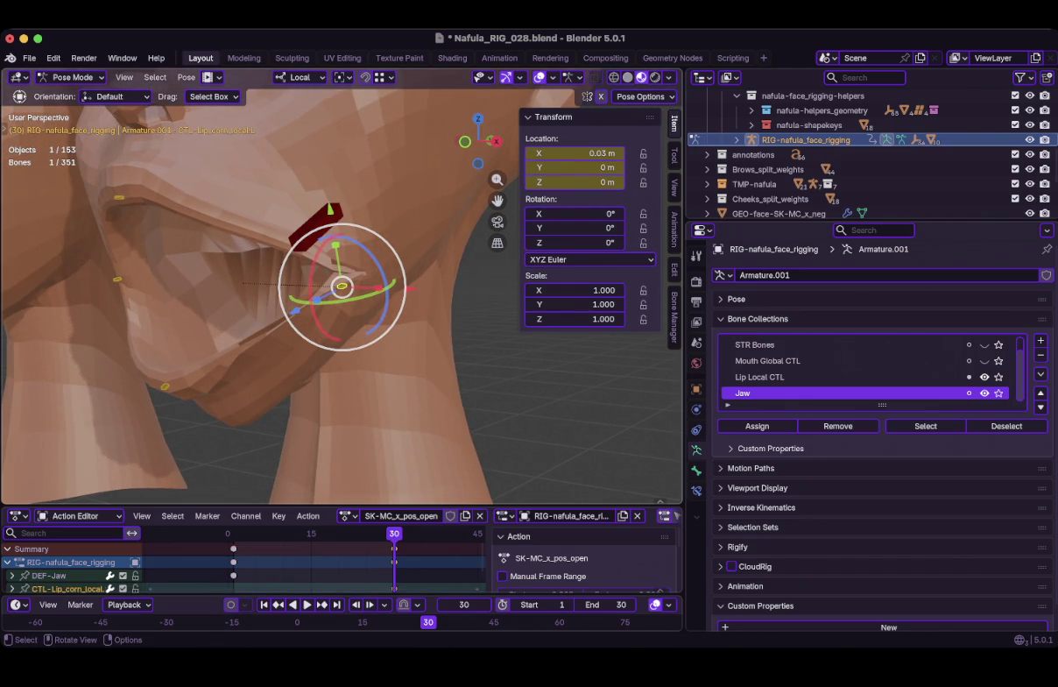
key(shift+Left)
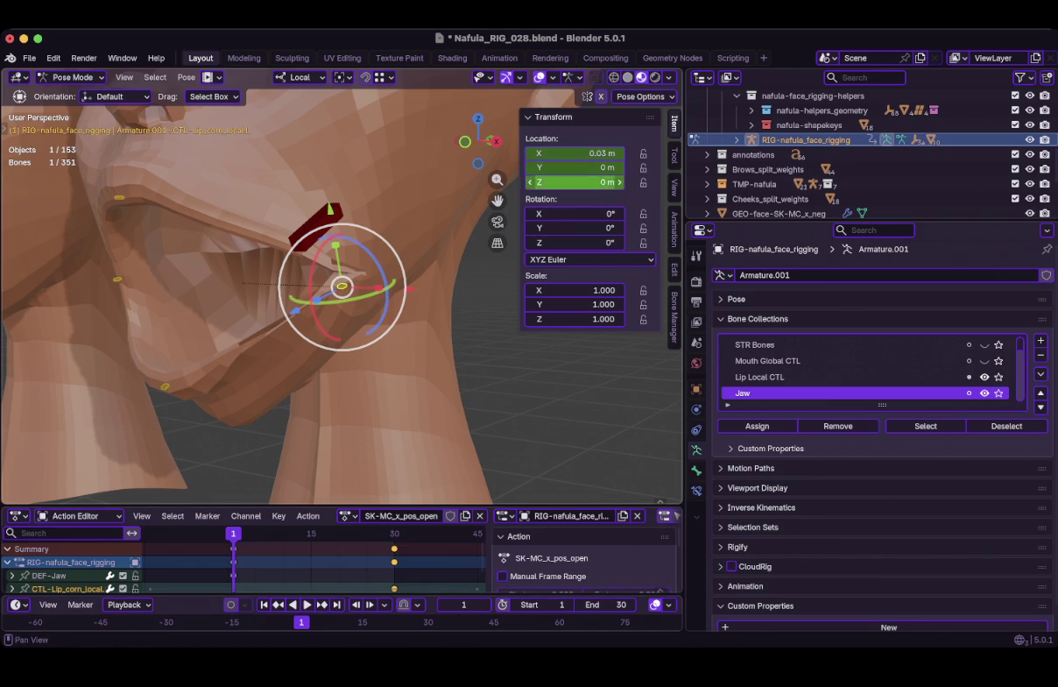
key(BackSpace)
key(i)
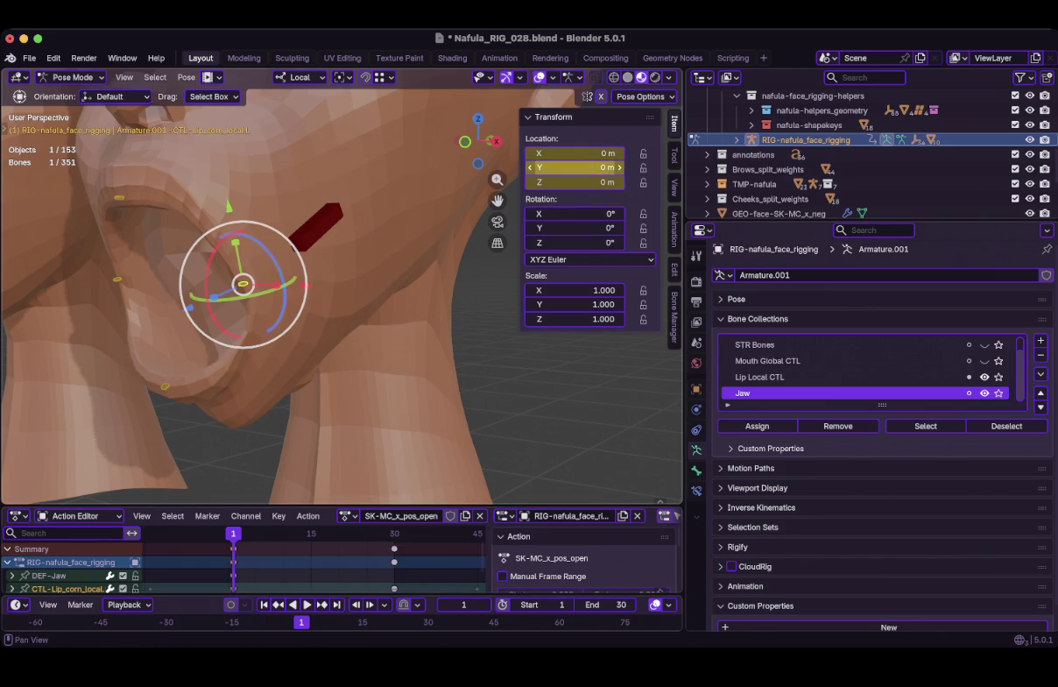
middle_drag(394, 263, 263, 281)
shift+middle_drag(350, 289, 331, 286)
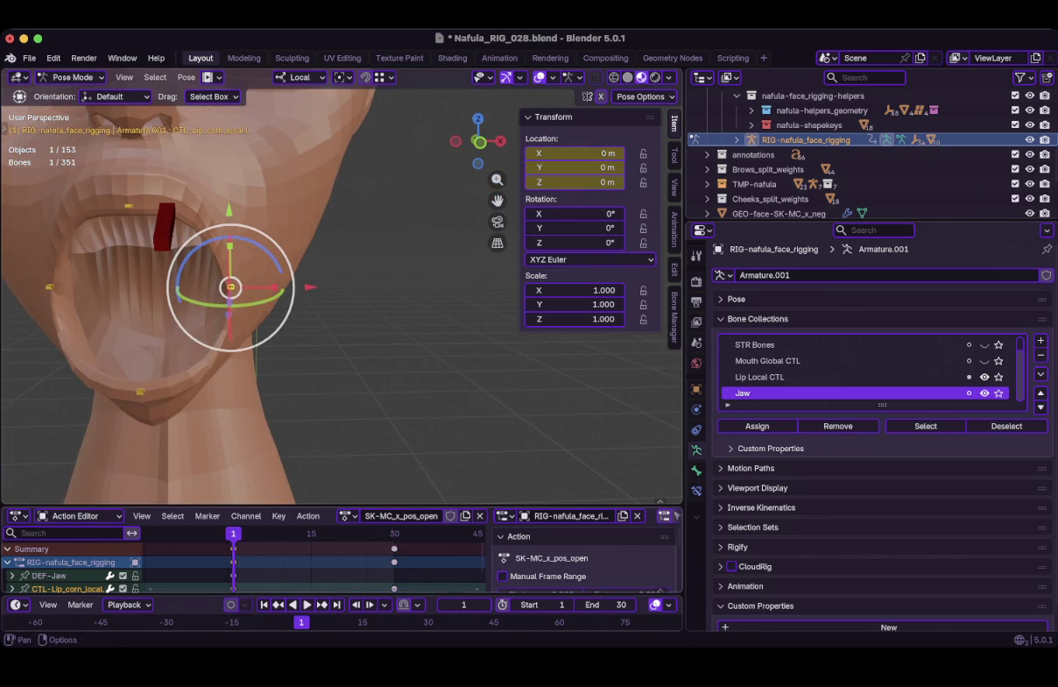
key(shift+Right)
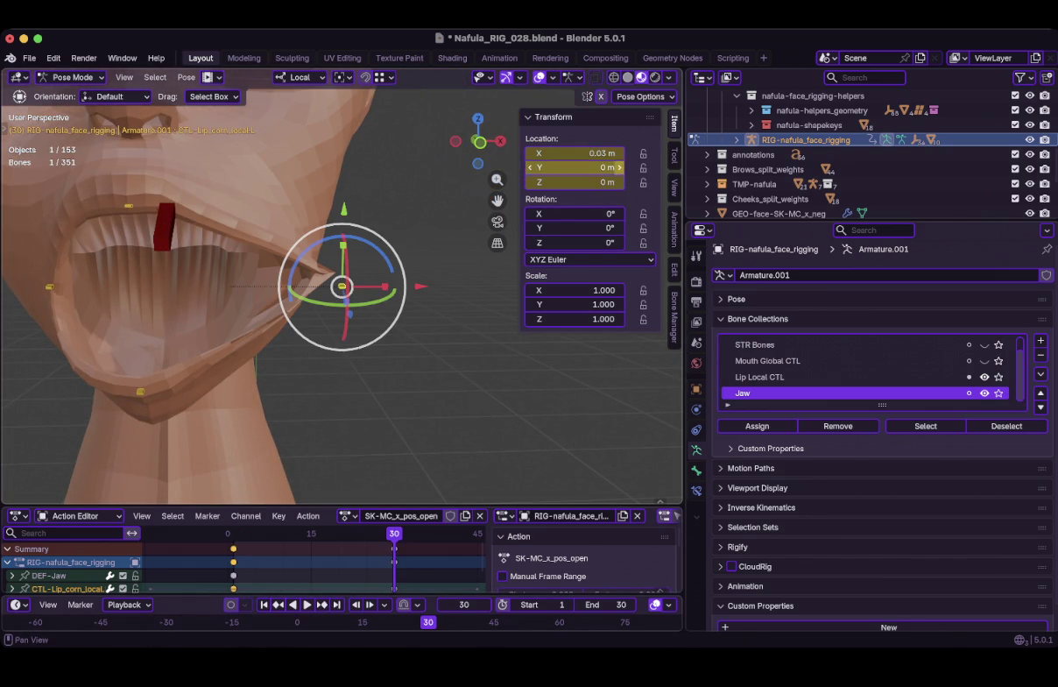
click(570, 153)
key(Return)
Select the mirrored right lip-corner control and keyframe its rest location at frame 1
scroll(342, 289, down, 2)
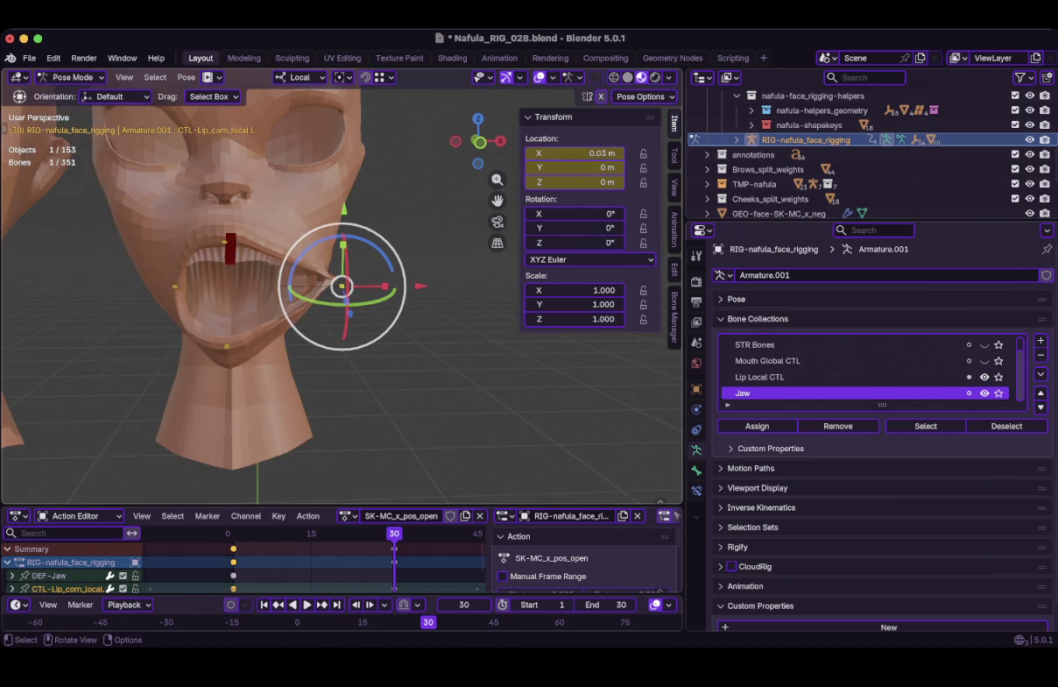
scroll(342, 289, down, 2)
scroll(342, 289, down, 2)
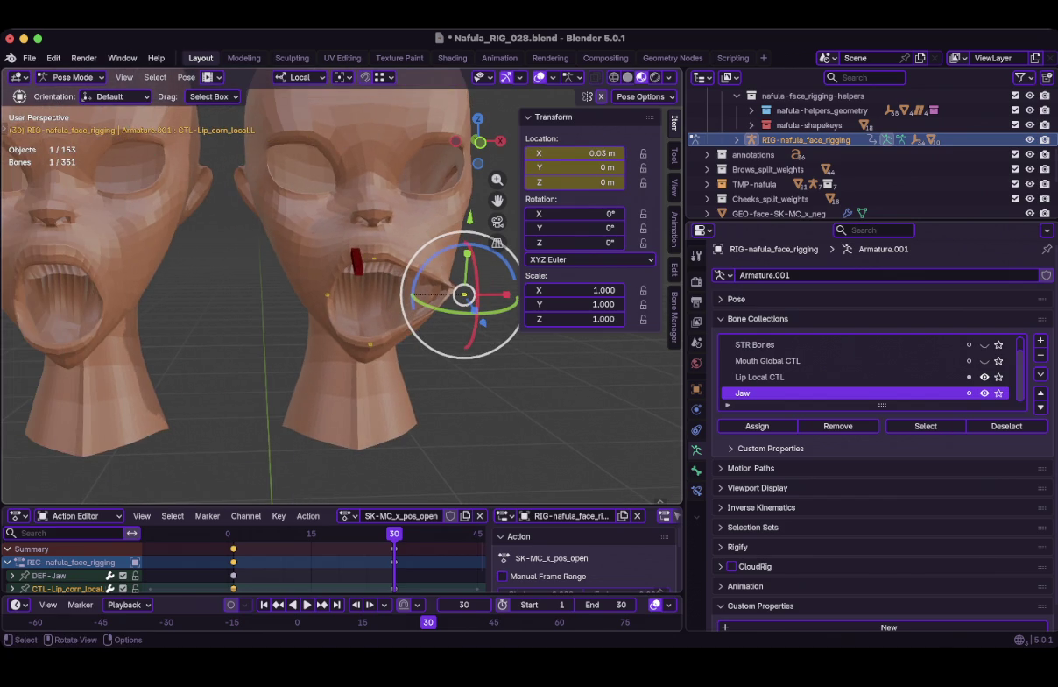
key(ctrl+shift+m)
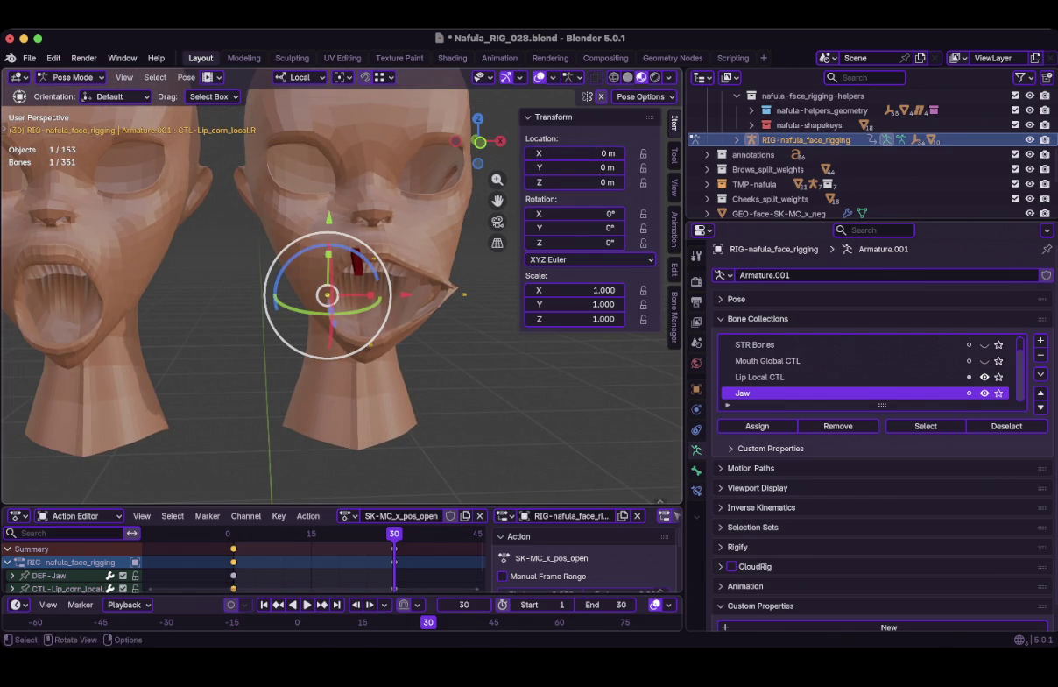
key(shift+Left)
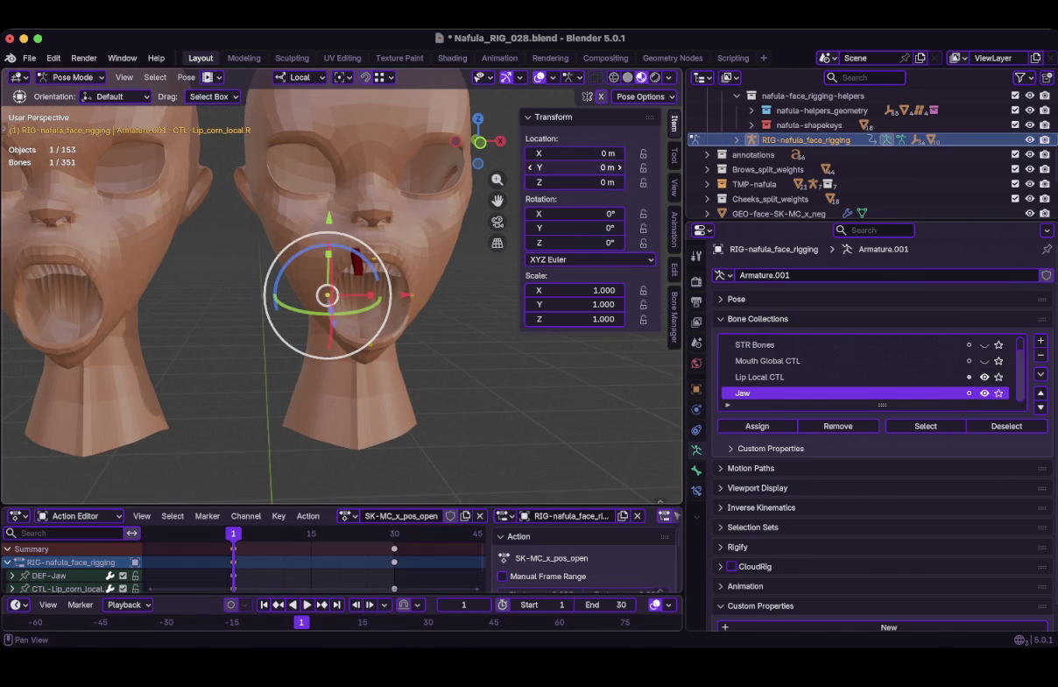
key(i)
Set the right lip corner's Location X to -0.03 m at frame 30 and keyframe it
key(shift+Right)
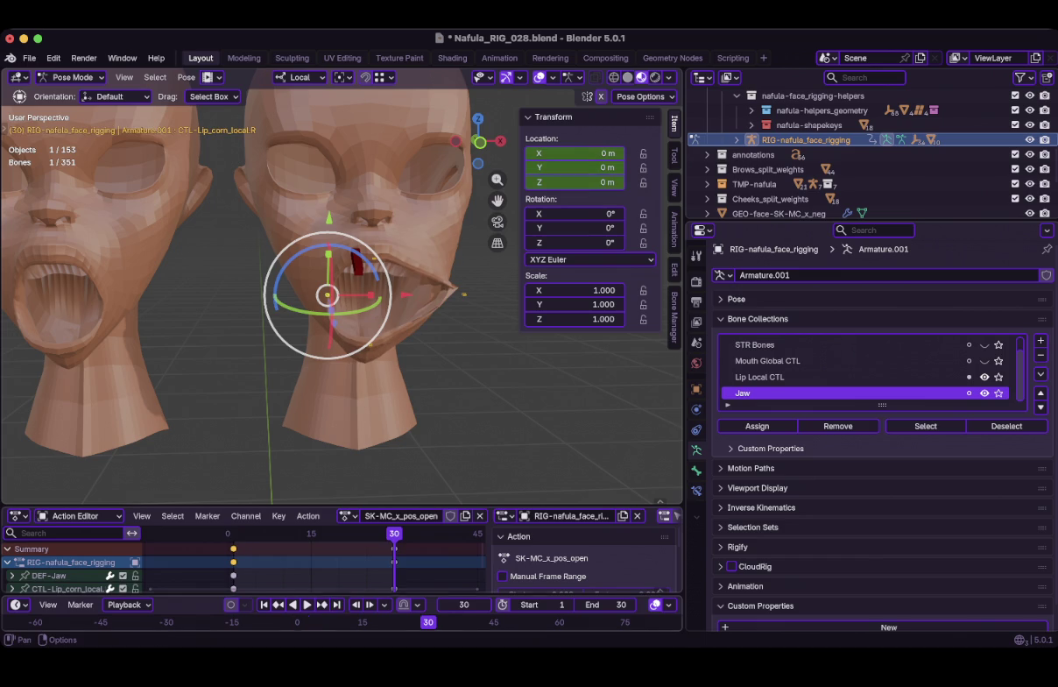
click(574, 152)
text(0.03)
key(Home)
text(-)
key(Return)
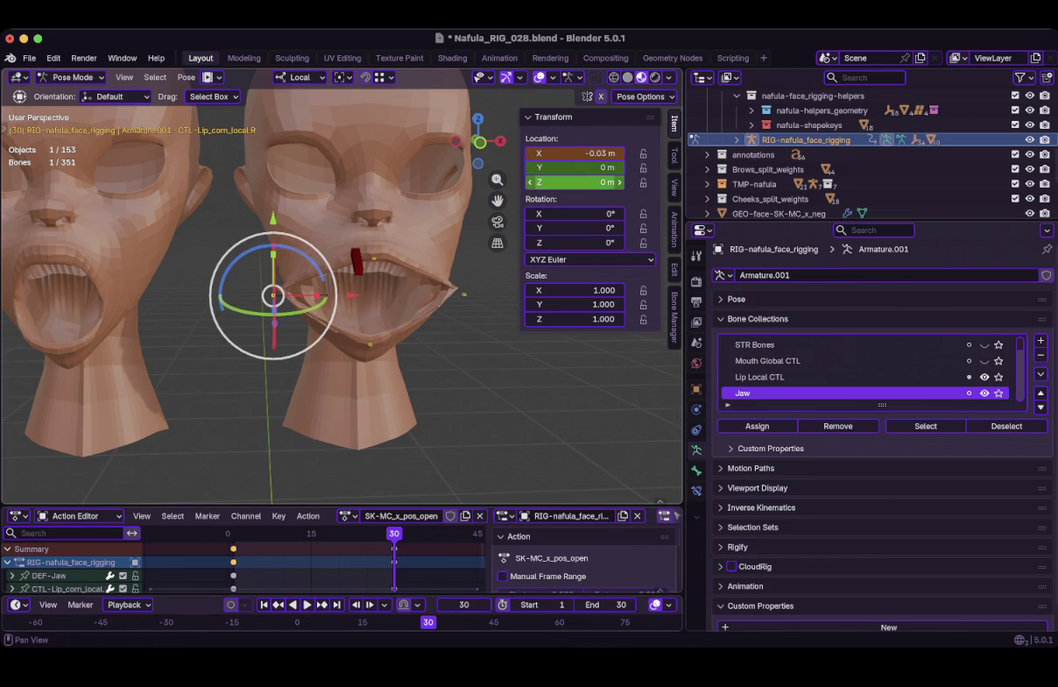
key(i)
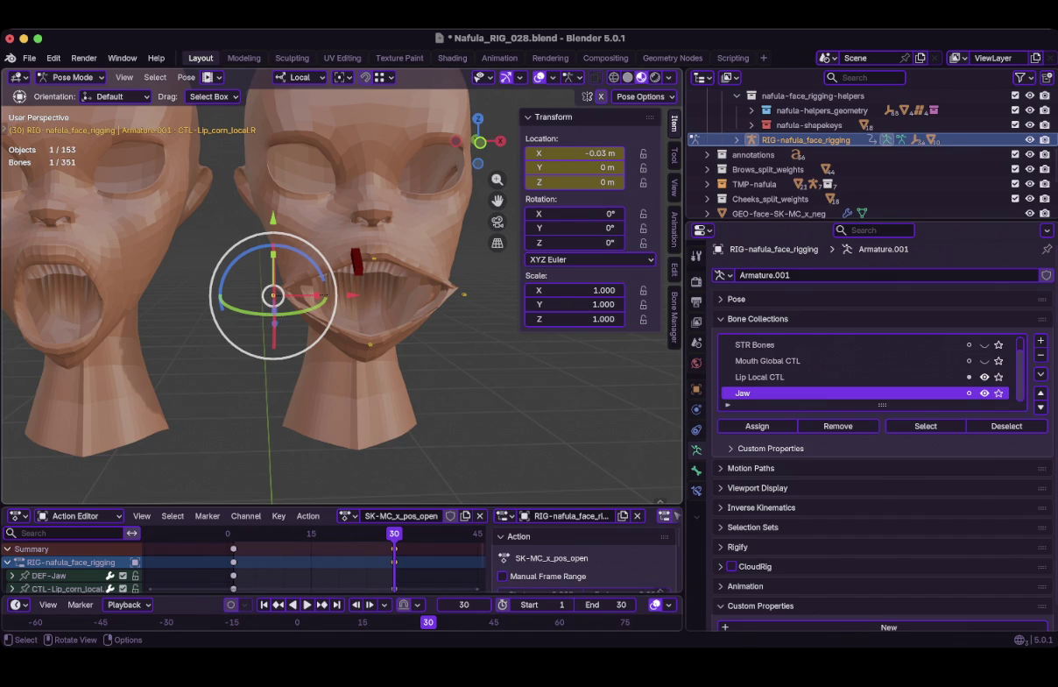
Switch to front view, save Nafula_RIG_028.blend, and return the rig to Object Mode
key(KP_1)
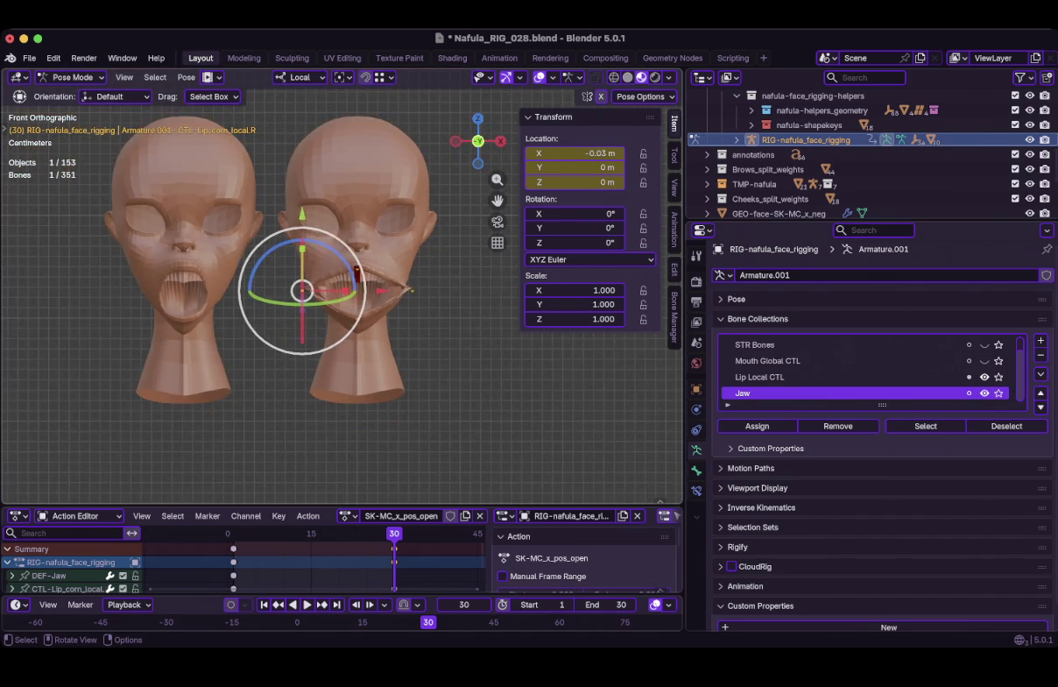
key(ctrl)
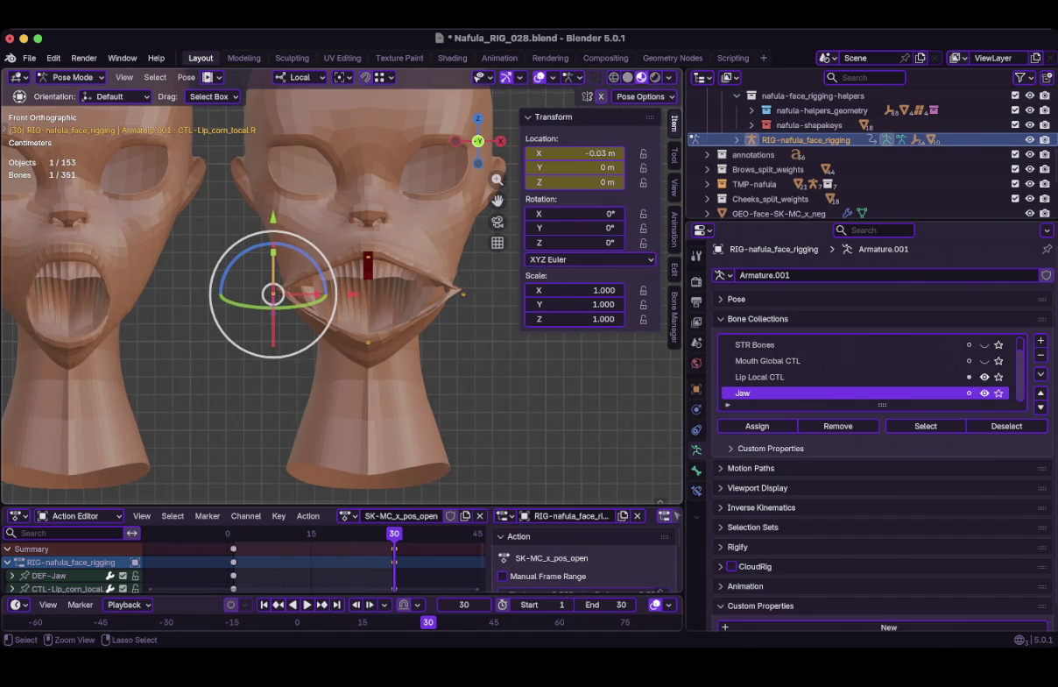
key(ctrl+Tab)
key(ctrl+s)
Select the right-hand GEO-face head mesh
scroll(254, 289, down, 5)
mouse_move(254, 289)
middle_down()
mouse_move(332, 263)
mouse_move(324, 262)
middle_up()
scroll(350, 262, up, 4)
scroll(324, 263, down, 3)
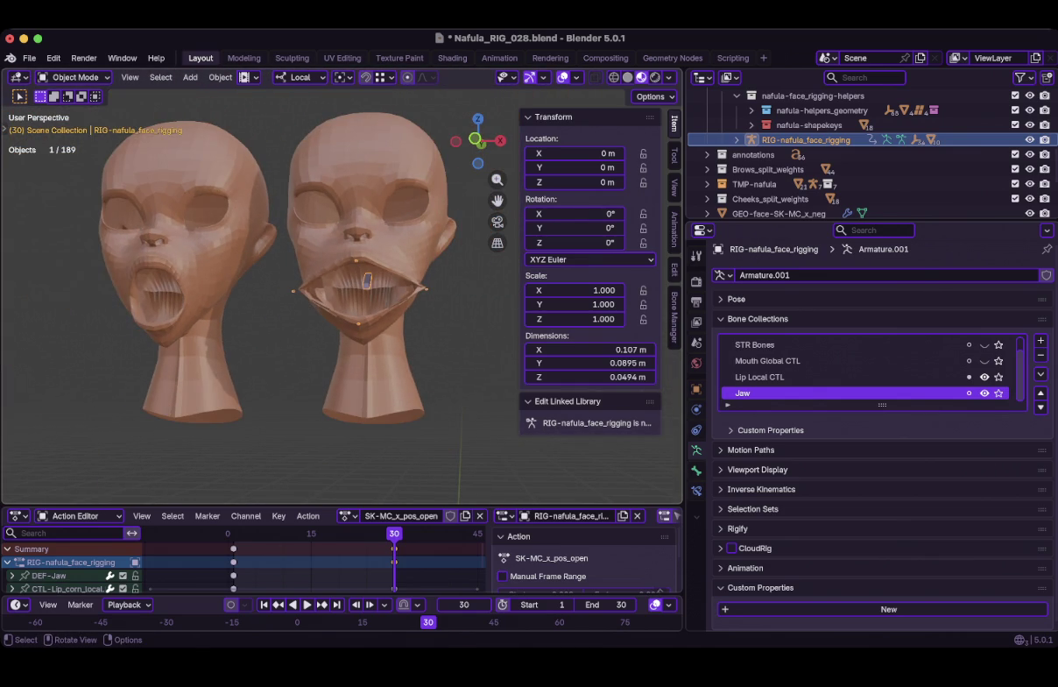
click(368, 279)
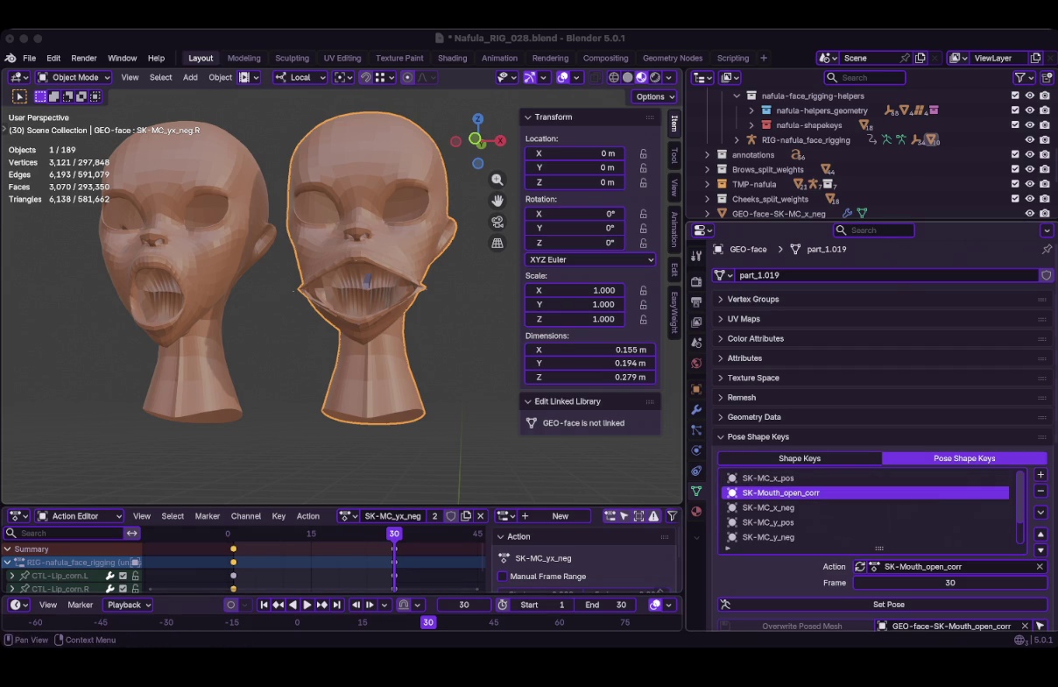
Add a new pose shape key on the head mesh named SK-Mouth_x_pos_open
click(1041, 474)
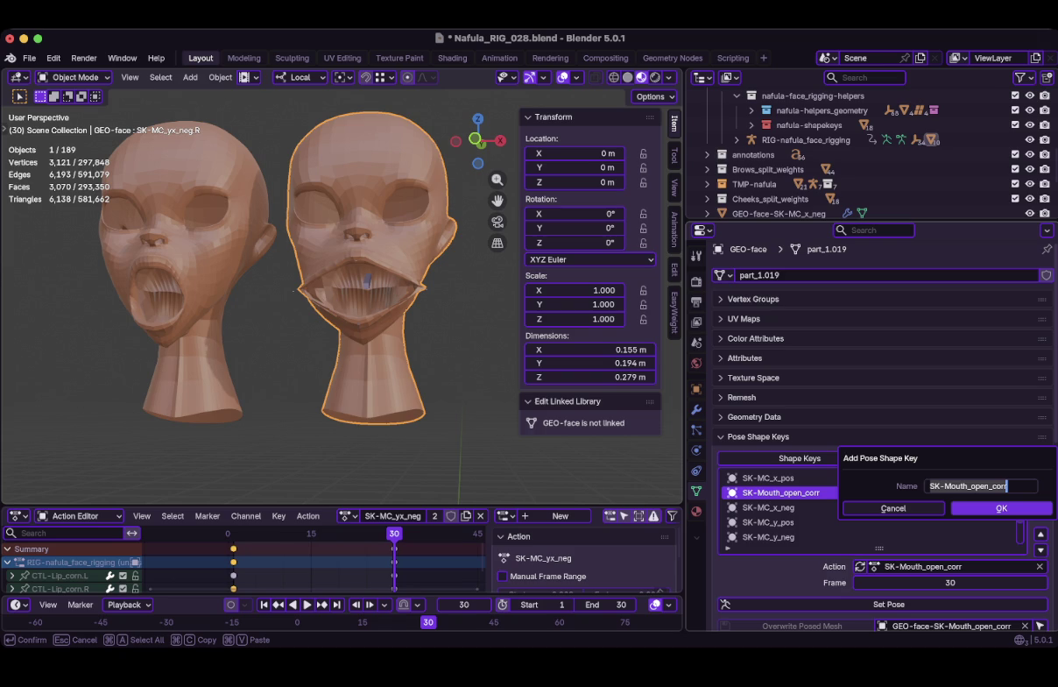
click(971, 485)
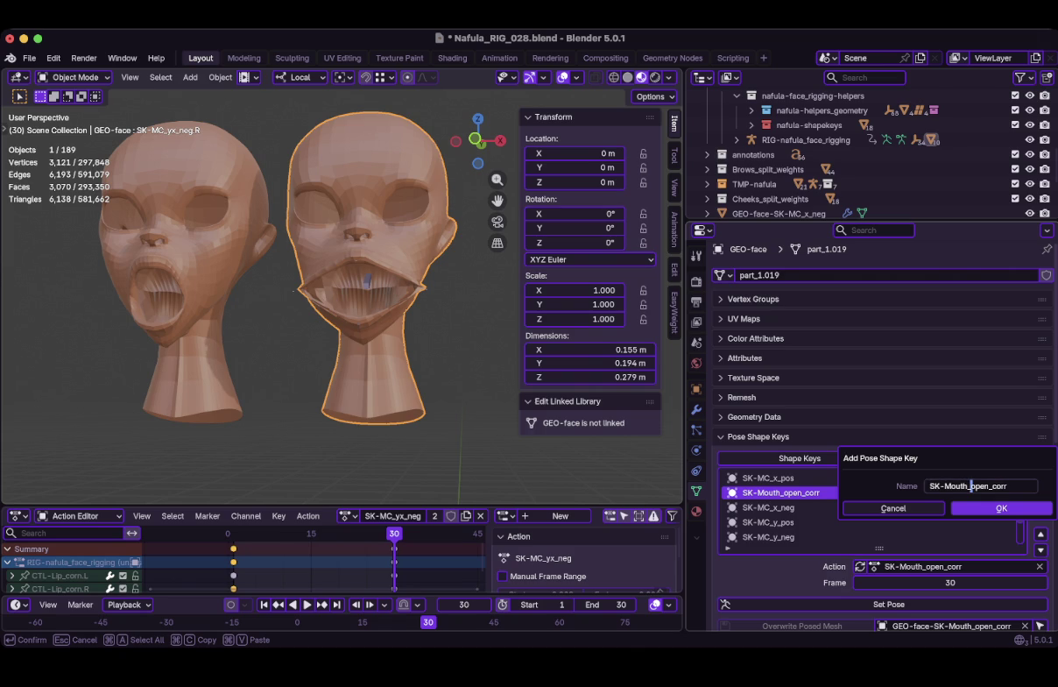
text(x_)
text(pos_)
key(End)
key(BackSpace)
key(BackSpace)
key(BackSpace)
key(BackSpace)
key(BackSpace)
key(Return)
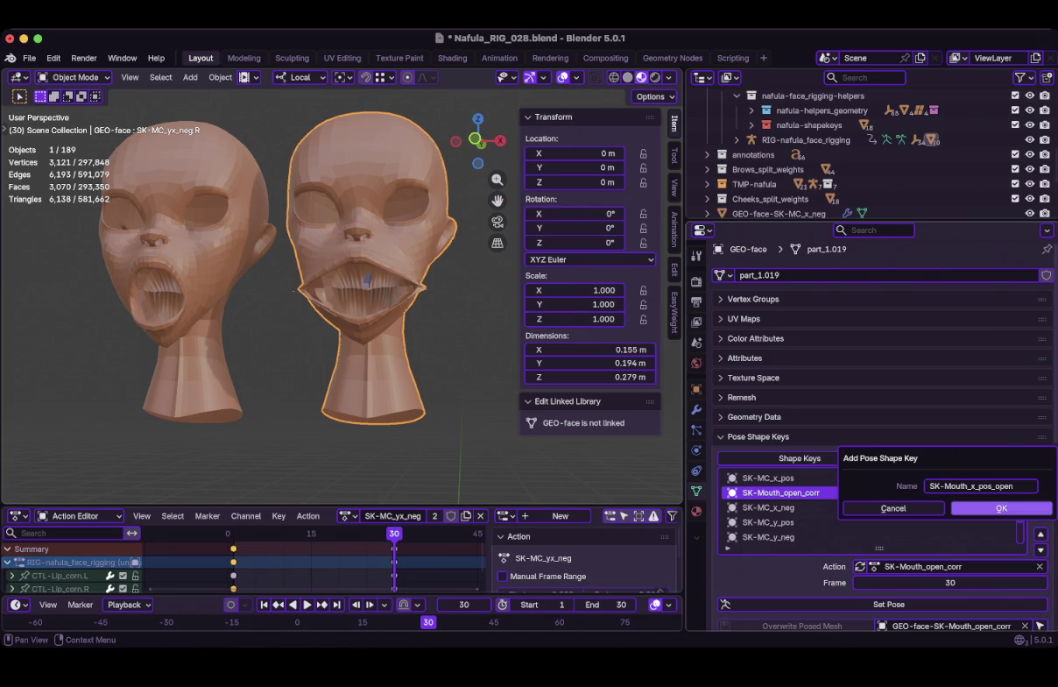